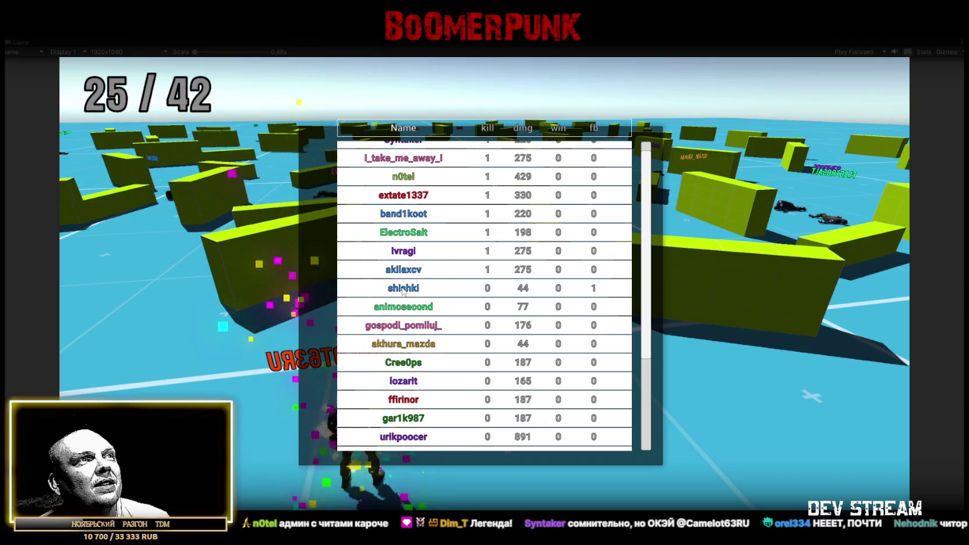
Step: Scroll the kill/damage leaderboard up and down in the Game view, then stop play mode
{"action": "scroll", "coordinate": [582, 296], "scroll_direction": "up", "scroll_amount": 8}
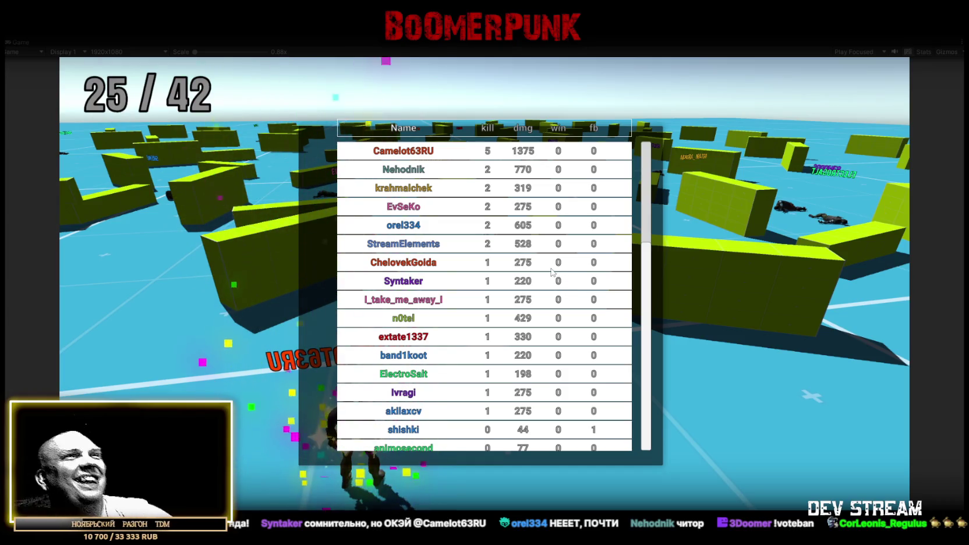
{"action": "scroll", "coordinate": [559, 333], "scroll_direction": "down", "scroll_amount": 2}
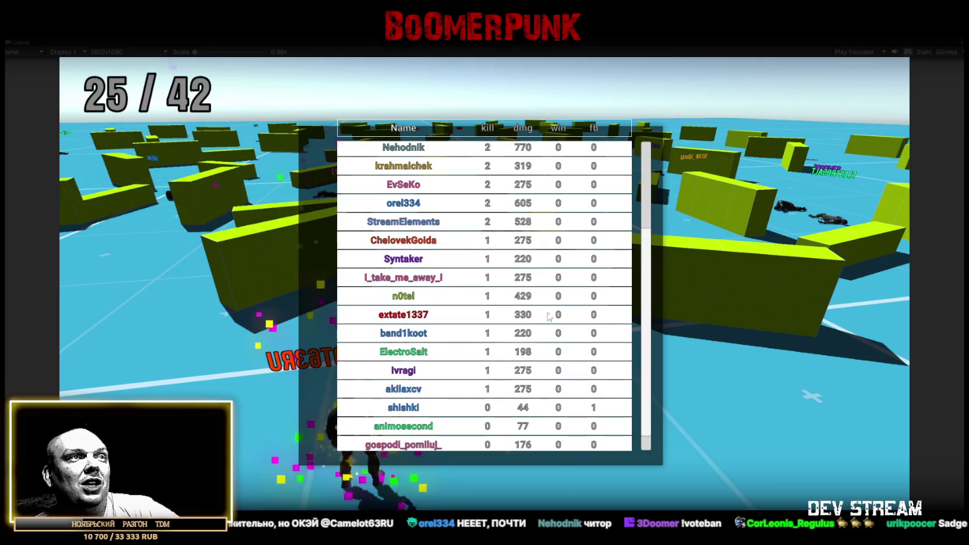
{"action": "scroll", "coordinate": [606, 280], "scroll_direction": "up", "scroll_amount": 3}
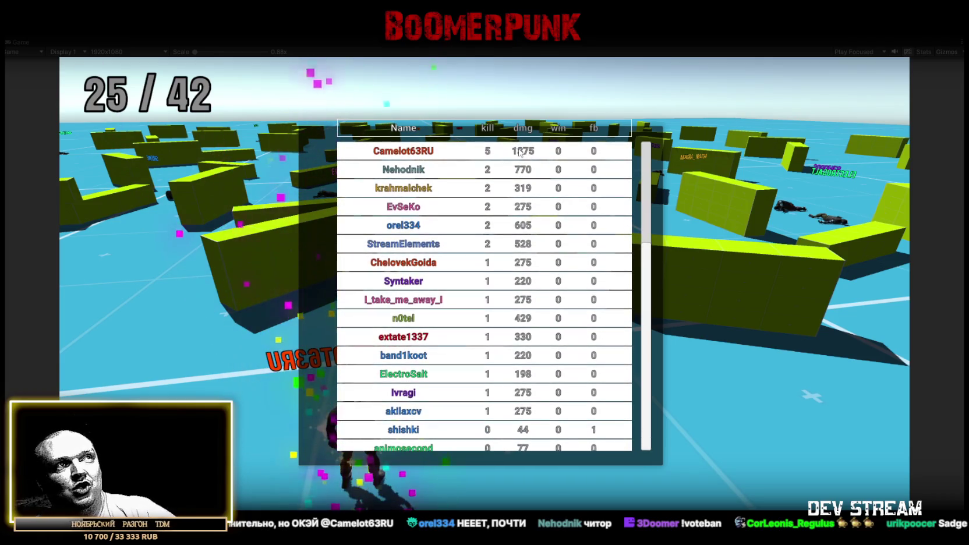
{"action": "scroll", "coordinate": [528, 183], "scroll_direction": "down", "scroll_amount": 5}
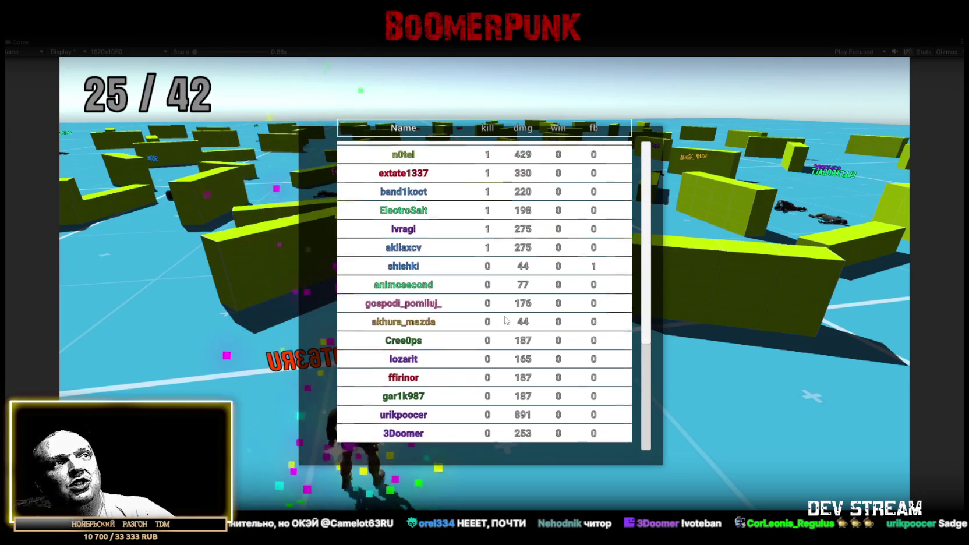
{"action": "scroll", "coordinate": [602, 299], "scroll_direction": "up", "scroll_amount": 1}
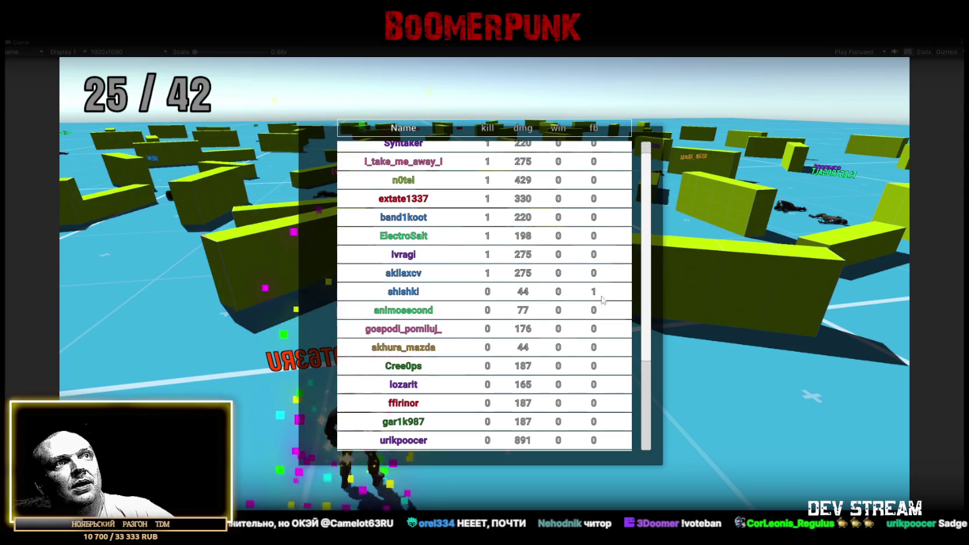
{"action": "scroll", "coordinate": [650, 300], "scroll_direction": "down", "scroll_amount": 1}
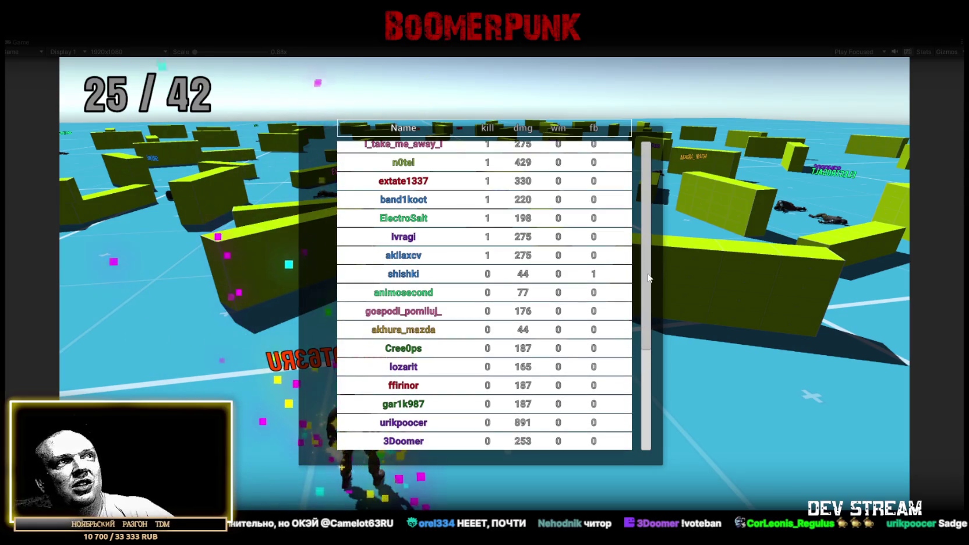
{"action": "scroll", "coordinate": [649, 278], "scroll_direction": "up", "scroll_amount": 8}
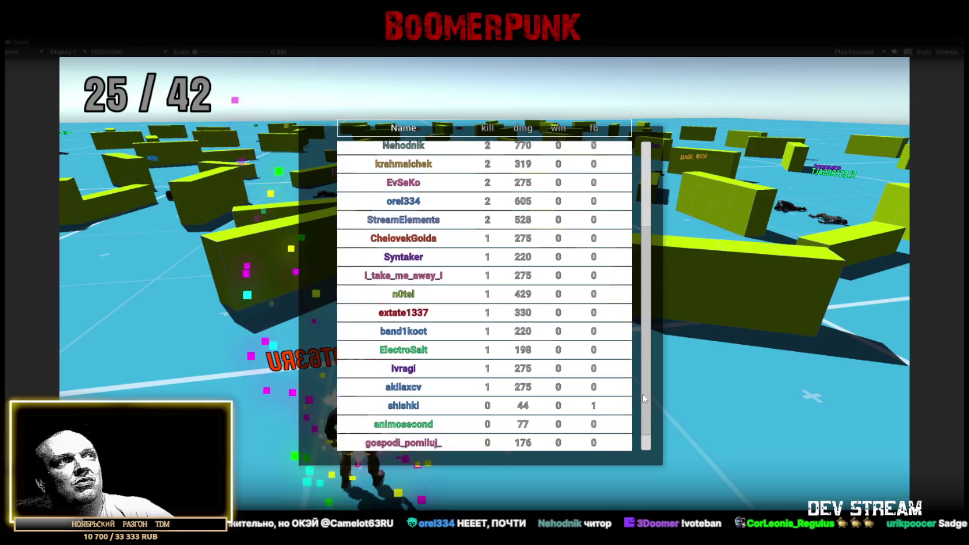
{"action": "scroll", "coordinate": [644, 390], "scroll_direction": "down", "scroll_amount": 6}
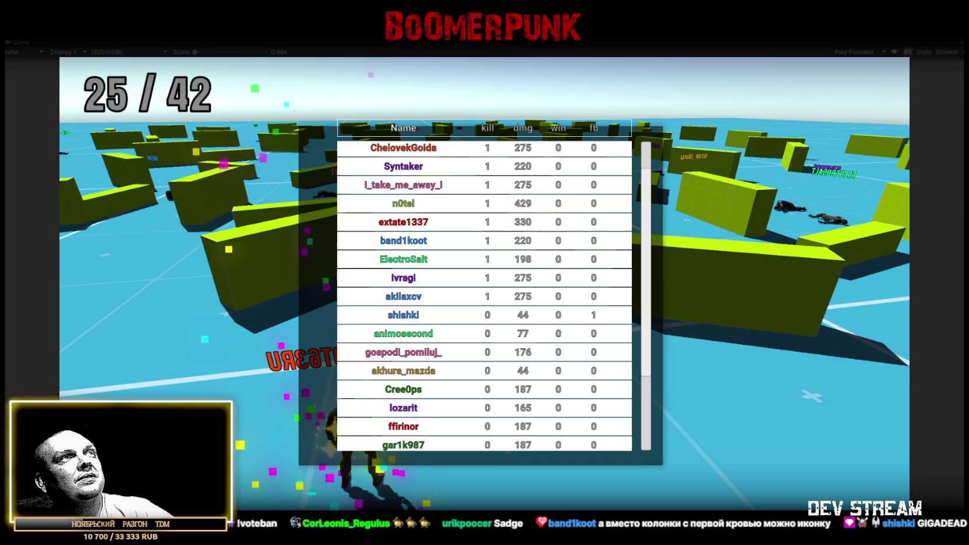
{"action": "key", "text": "Escape"}
{"action": "key", "text": "ctrl+p"}
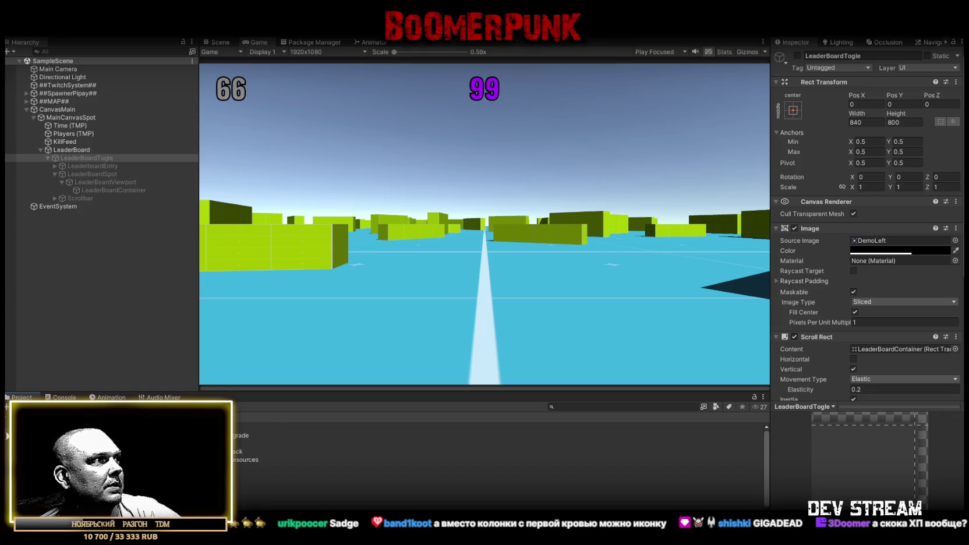
Step: Open the LeaderboardEntry prefab from the Prefabs folder and view it in the Scene
{"action": "double_click", "coordinate": [244, 444]}
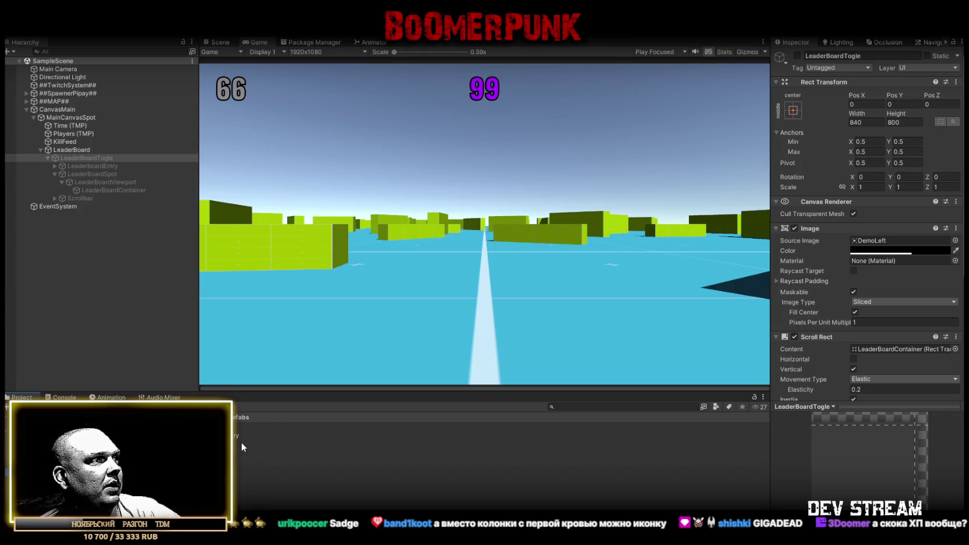
{"action": "double_click", "coordinate": [243, 444]}
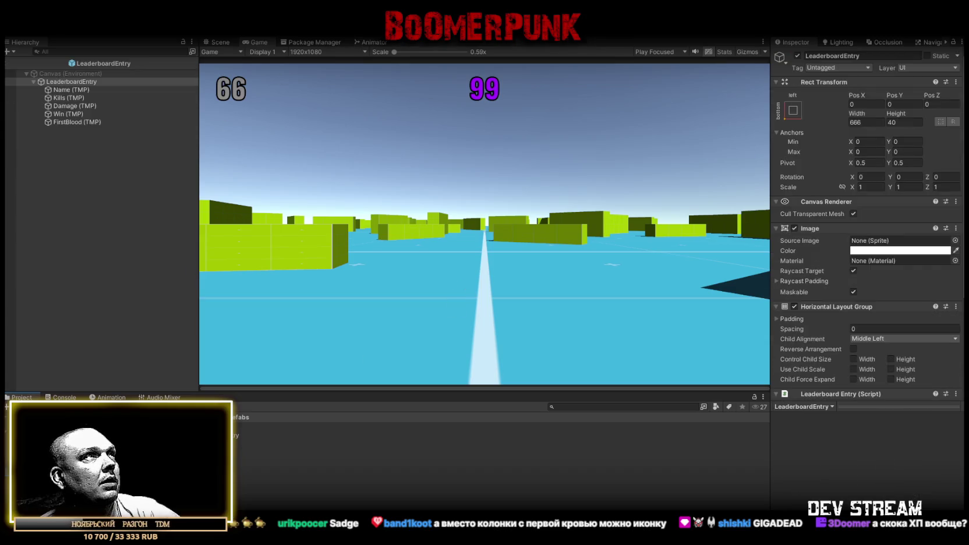
{"action": "left_click", "coordinate": [218, 43]}
{"action": "scroll", "coordinate": [499, 297], "scroll_direction": "up", "scroll_amount": 3}
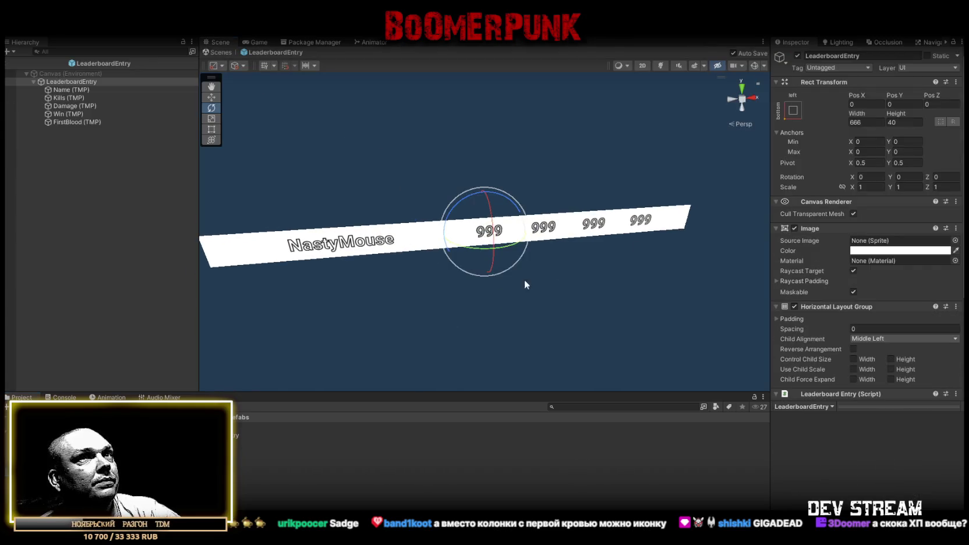
Step: Set the entry's Rect Transform height to 20 and turn the view to face the bar
{"action": "double_click", "coordinate": [891, 122]}
{"action": "type", "text": "30"}
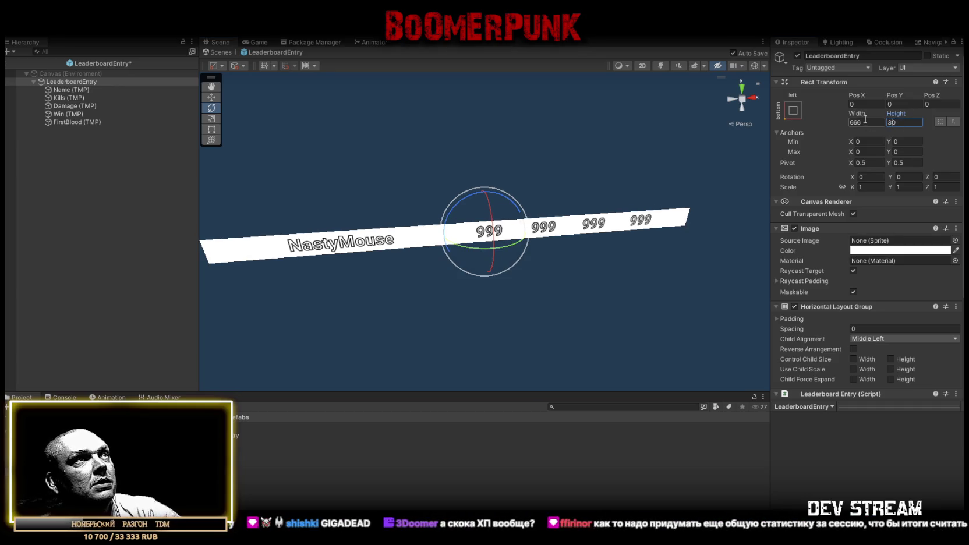
{"action": "type", "text": "20"}
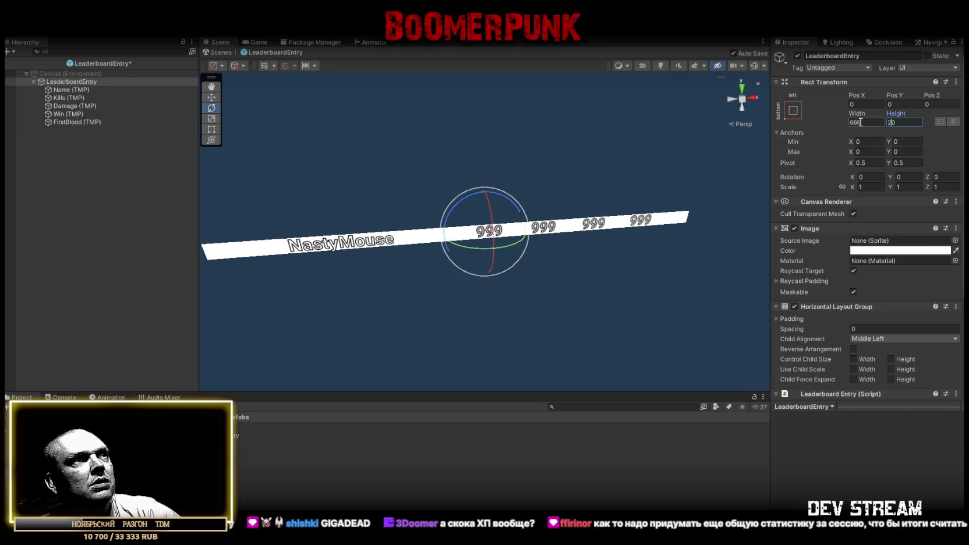
{"action": "mouse_move", "coordinate": [512, 257]}
{"action": "left_mouse_down"}
{"action": "mouse_move", "coordinate": [447, 145]}
{"action": "mouse_move", "coordinate": [482, 169]}
{"action": "mouse_move", "coordinate": [496, 166]}
{"action": "left_mouse_up"}
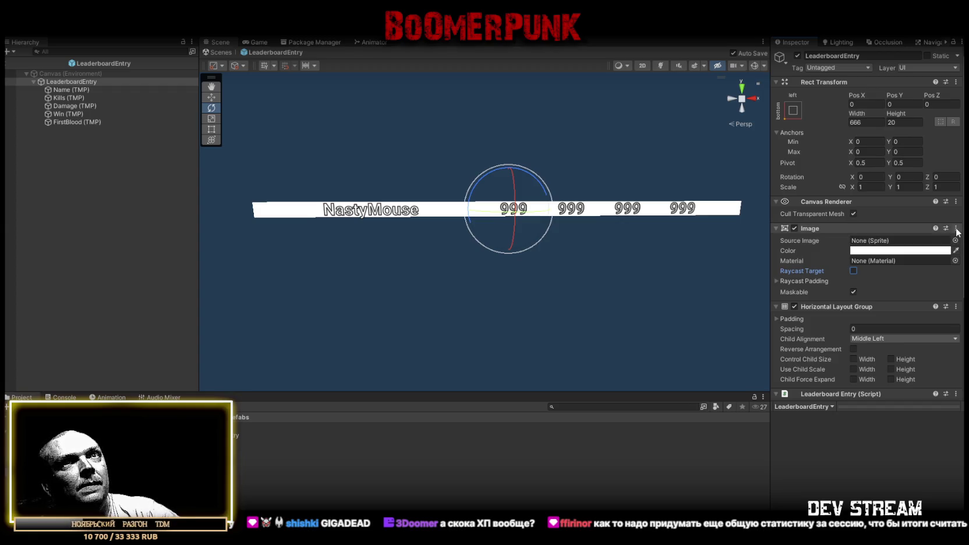
{"action": "scroll", "coordinate": [893, 295], "scroll_direction": "down", "scroll_amount": 3}
{"action": "scroll", "coordinate": [893, 288], "scroll_direction": "up", "scroll_amount": 3}
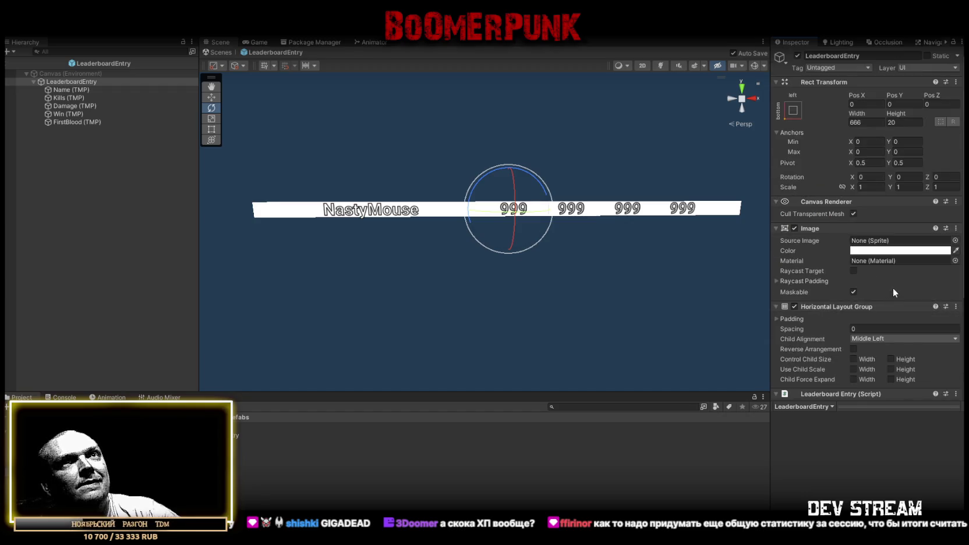
Step: Check the Image component's options and toggle the entry background off and back on
{"action": "left_click", "coordinate": [956, 228]}
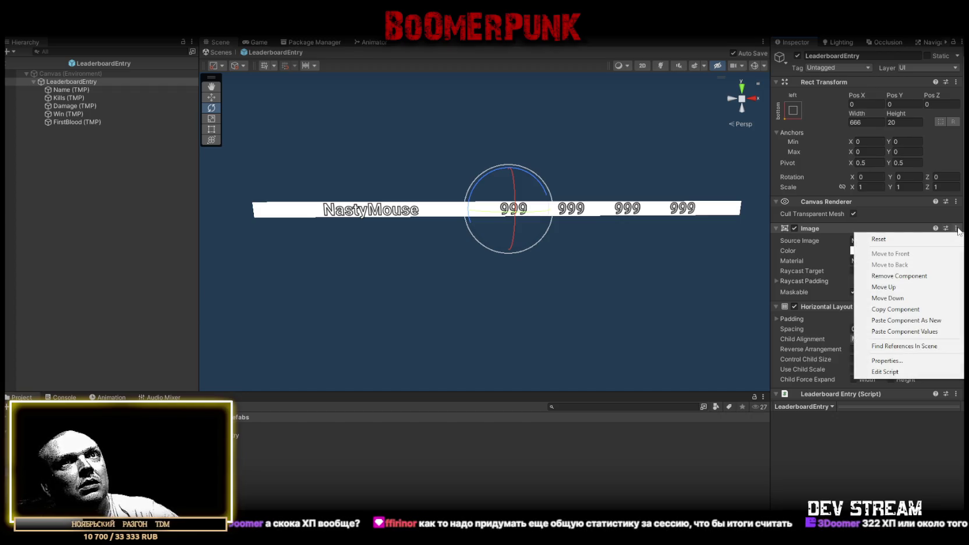
{"action": "key", "text": "Escape"}
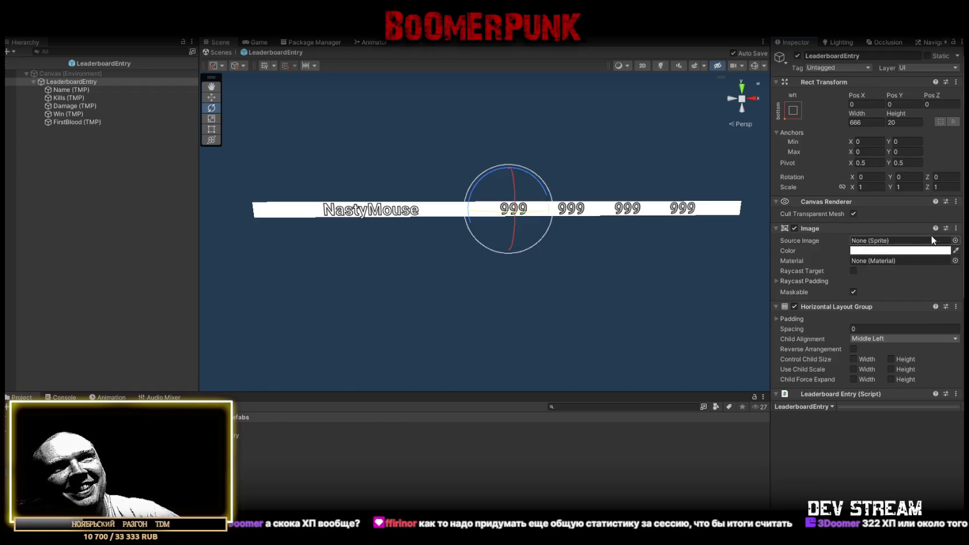
{"action": "left_click", "coordinate": [793, 228]}
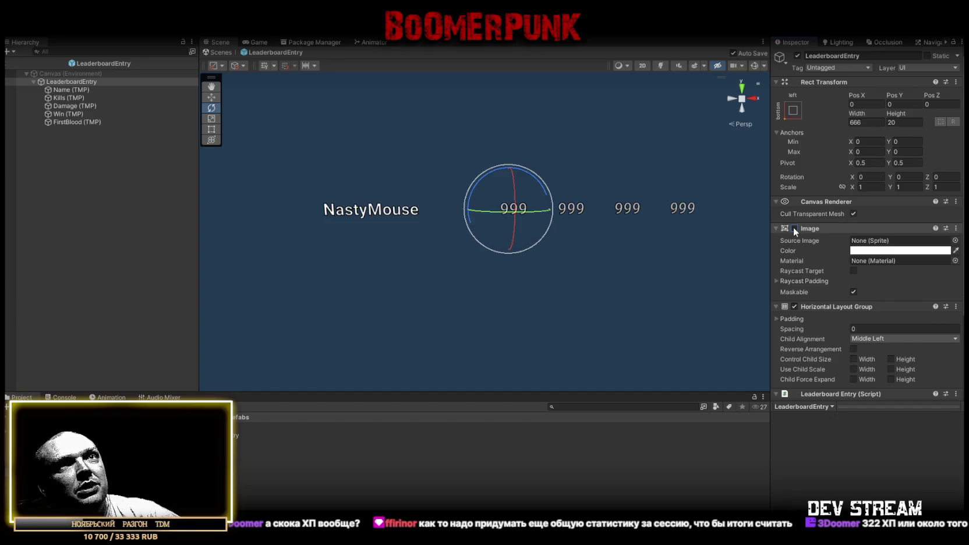
{"action": "left_click", "coordinate": [793, 228]}
Step: Set the background Image colour to black with almost zero alpha
{"action": "left_click", "coordinate": [873, 251]}
{"action": "left_click", "coordinate": [879, 359]}
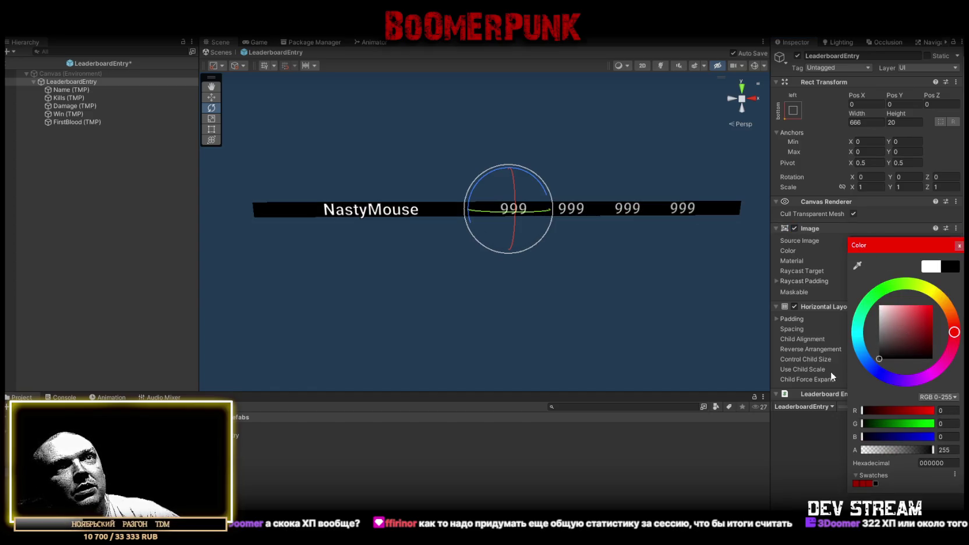
{"action": "key", "text": "Return"}
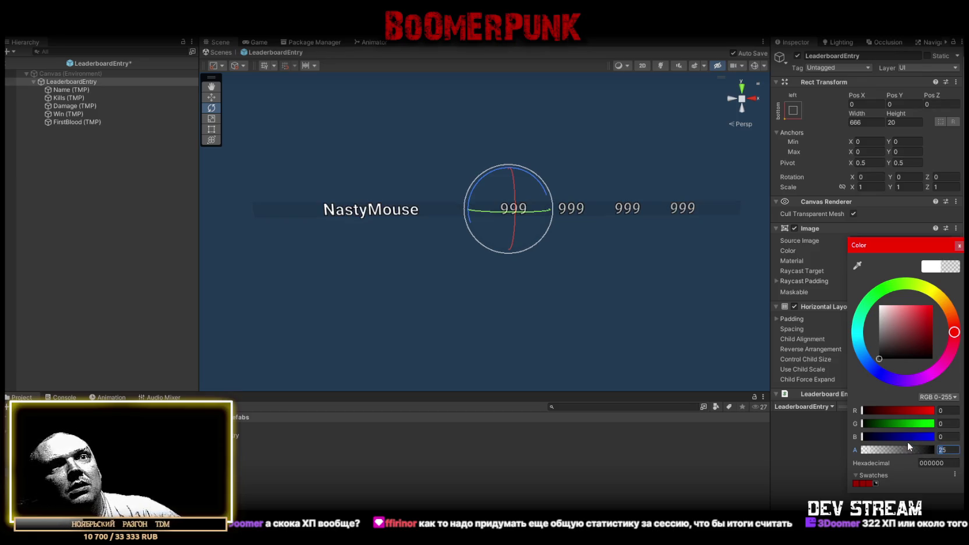
{"action": "left_click", "coordinate": [959, 246]}
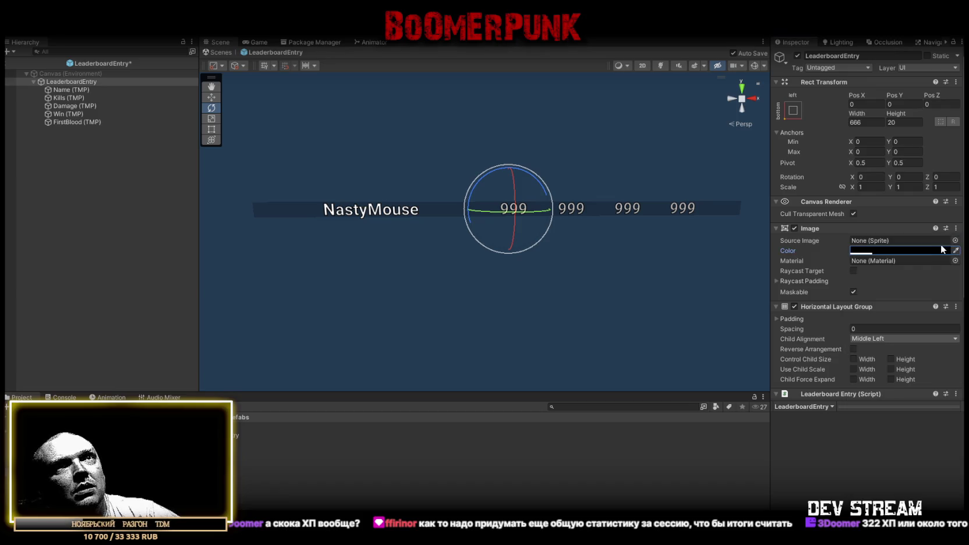
{"action": "left_click", "coordinate": [954, 240]}
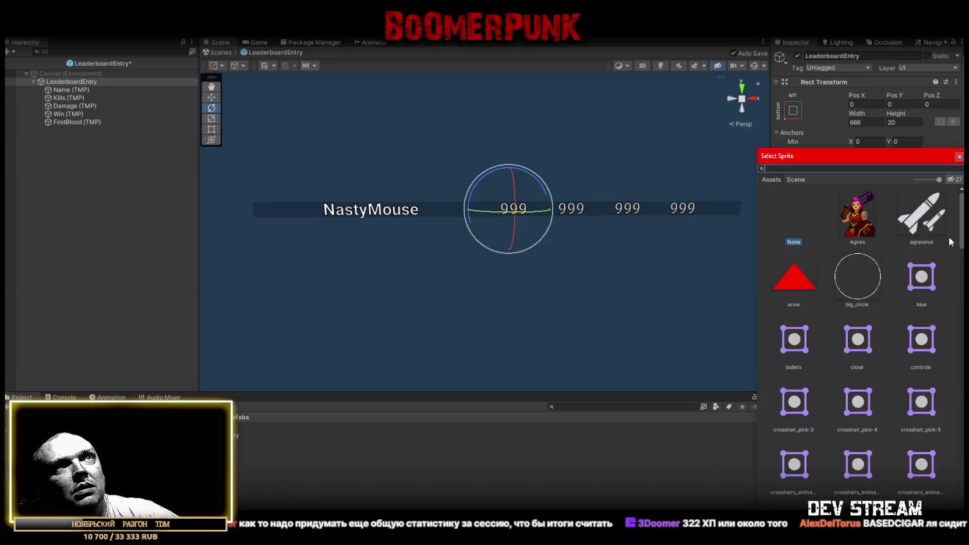
Step: Try big_circle, crosshair_pick-4, DemoRight, Glow_01, English Flag and rectangle sprites as the row background
{"action": "left_click", "coordinate": [857, 286]}
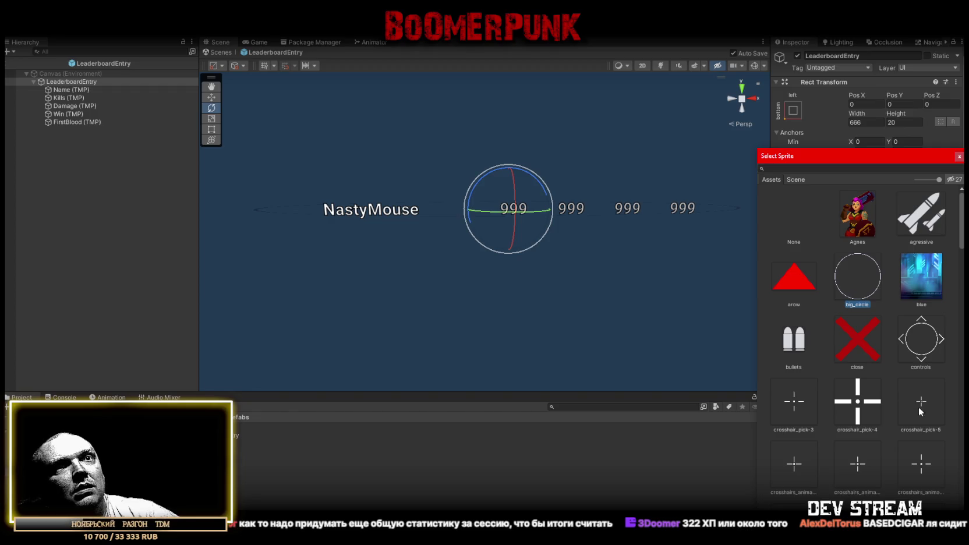
{"action": "left_click", "coordinate": [853, 406]}
{"action": "scroll", "coordinate": [864, 405], "scroll_direction": "down", "scroll_amount": 10}
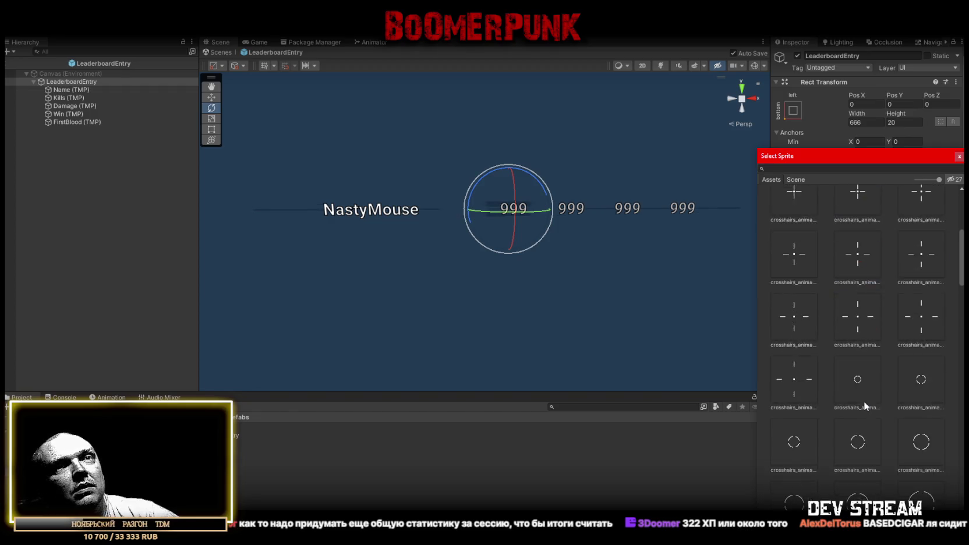
{"action": "scroll", "coordinate": [864, 406], "scroll_direction": "down", "scroll_amount": 5}
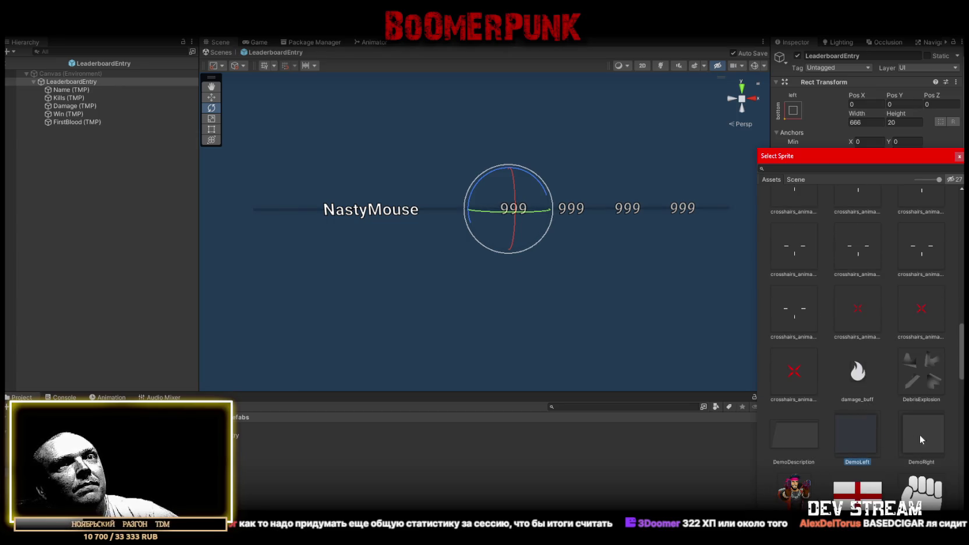
{"action": "left_click", "coordinate": [923, 435]}
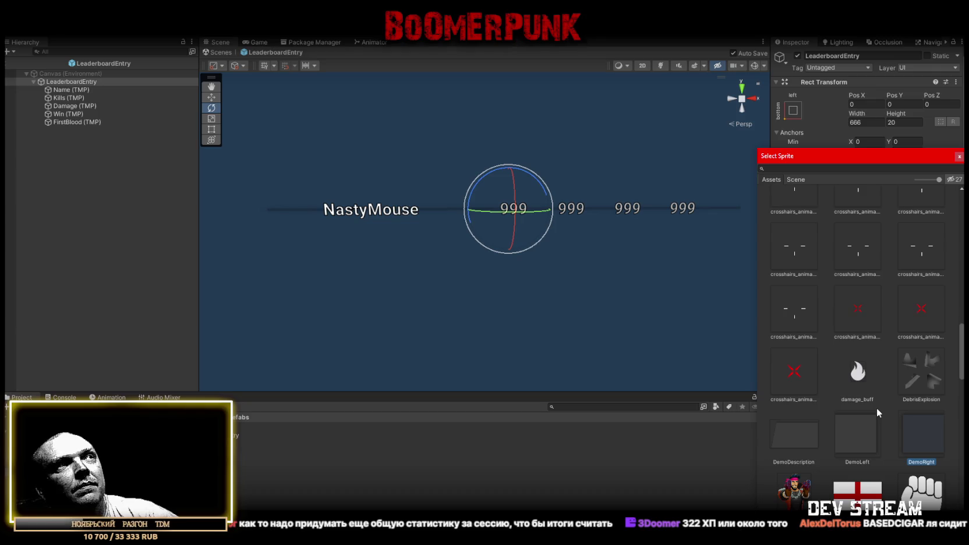
{"action": "scroll", "coordinate": [877, 411], "scroll_direction": "down", "scroll_amount": 2}
{"action": "left_click", "coordinate": [814, 438]}
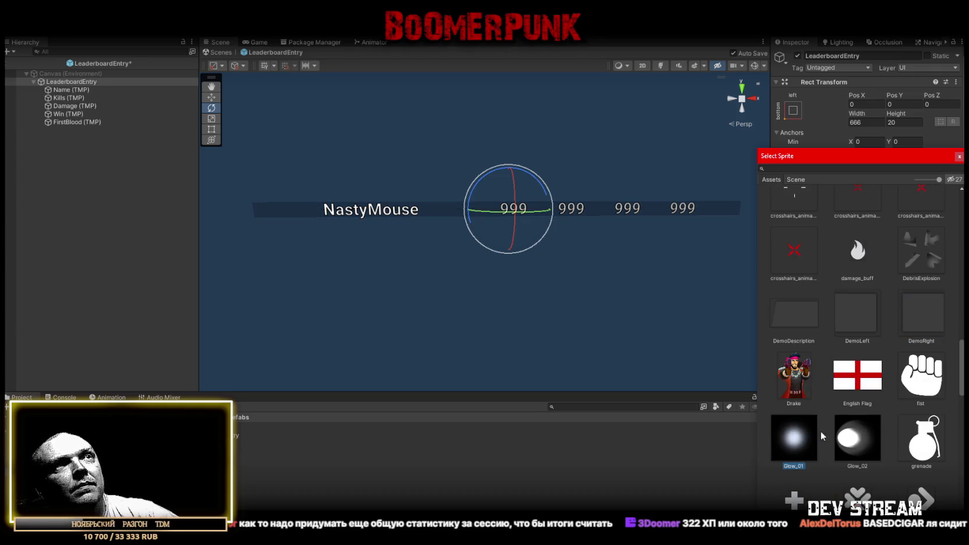
{"action": "left_click", "coordinate": [856, 382]}
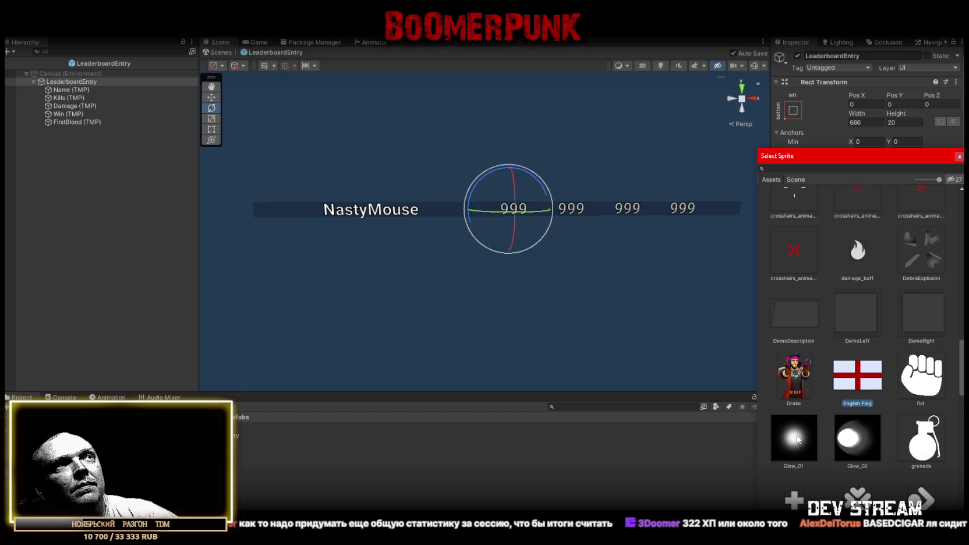
{"action": "scroll", "coordinate": [859, 409], "scroll_direction": "down", "scroll_amount": 3}
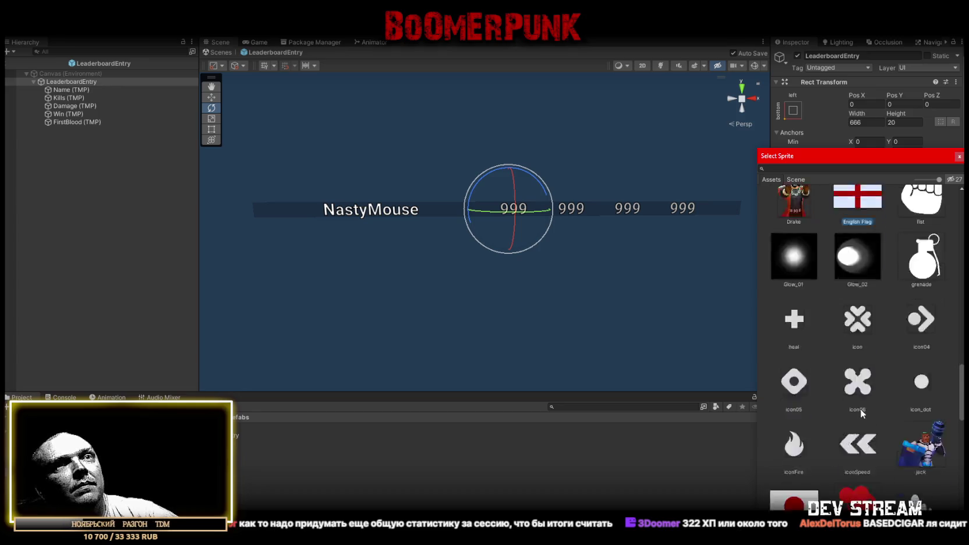
{"action": "scroll", "coordinate": [860, 409], "scroll_direction": "down", "scroll_amount": 4}
{"action": "scroll", "coordinate": [860, 389], "scroll_direction": "down", "scroll_amount": 3}
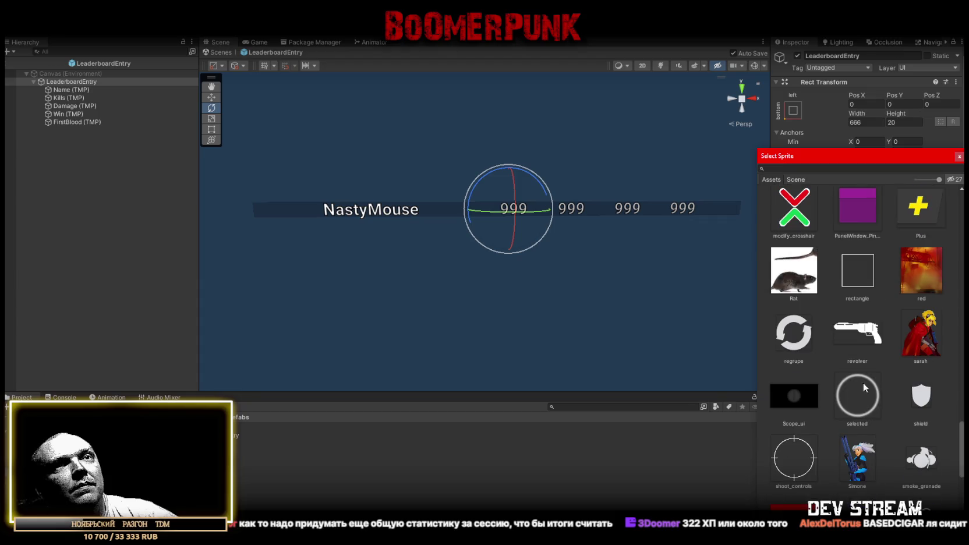
{"action": "left_click", "coordinate": [853, 280]}
Step: Apply the DemoLeft sprite as the row background's source image
{"action": "scroll", "coordinate": [855, 326], "scroll_direction": "down", "scroll_amount": 6}
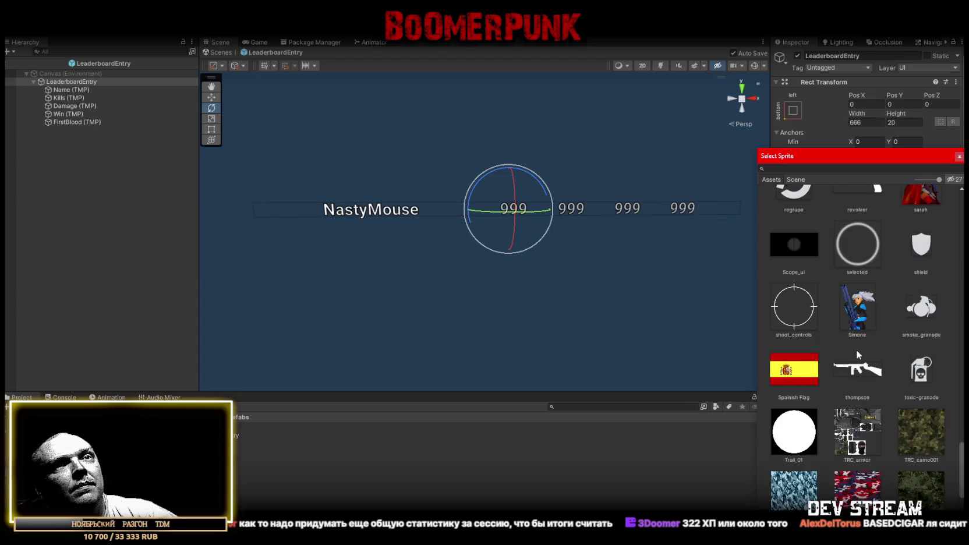
{"action": "scroll", "coordinate": [850, 361], "scroll_direction": "up", "scroll_amount": 8}
{"action": "scroll", "coordinate": [853, 361], "scroll_direction": "up", "scroll_amount": 10}
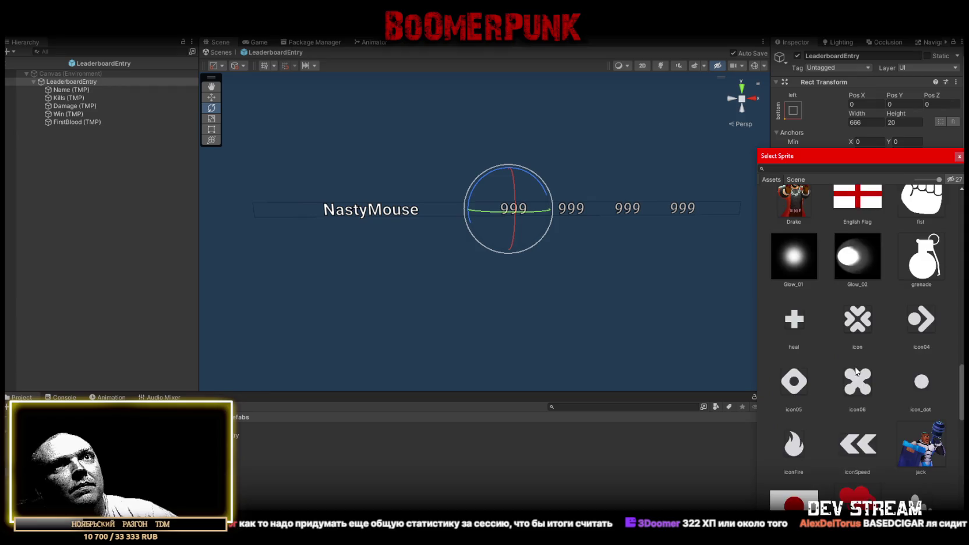
{"action": "scroll", "coordinate": [864, 343], "scroll_direction": "up", "scroll_amount": 6}
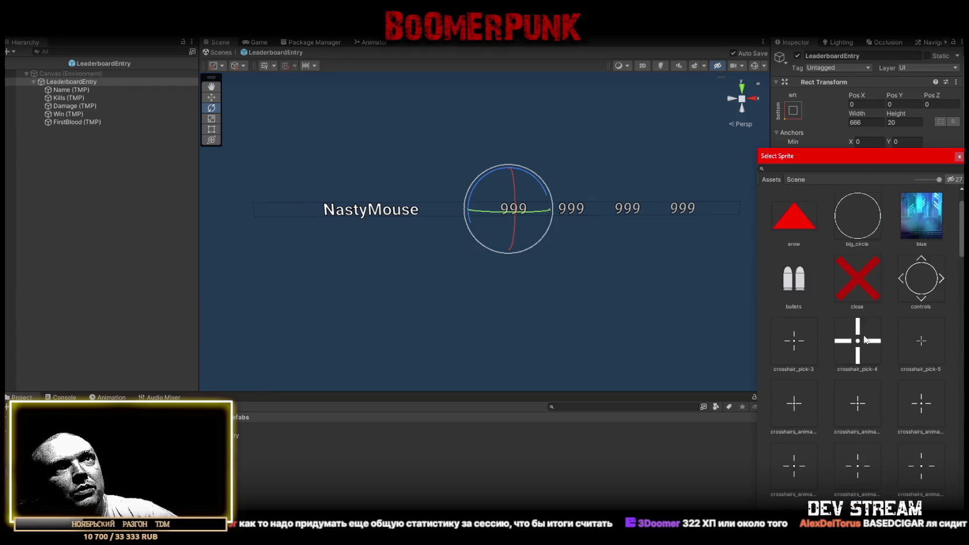
{"action": "scroll", "coordinate": [858, 358], "scroll_direction": "down", "scroll_amount": 8}
{"action": "scroll", "coordinate": [856, 358], "scroll_direction": "down", "scroll_amount": 5}
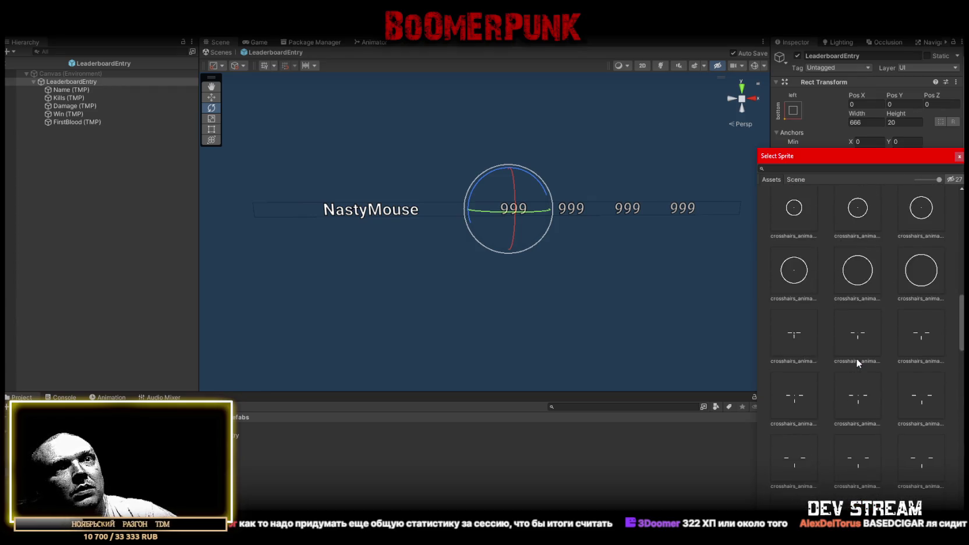
{"action": "left_click", "coordinate": [863, 354]}
{"action": "double_click", "coordinate": [859, 345]}
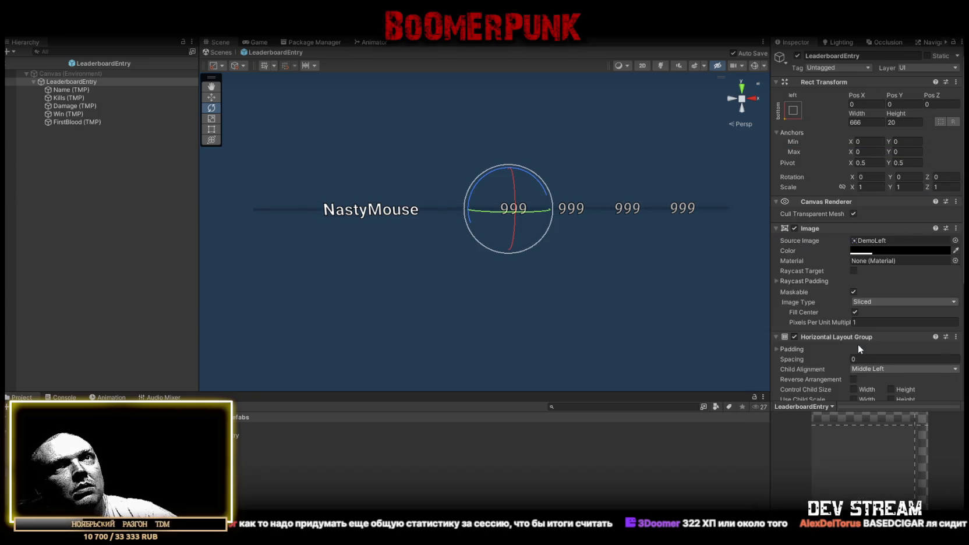
Step: Set the background colour's alpha to 125, then leave the prefab back to SampleScene
{"action": "left_click", "coordinate": [882, 255]}
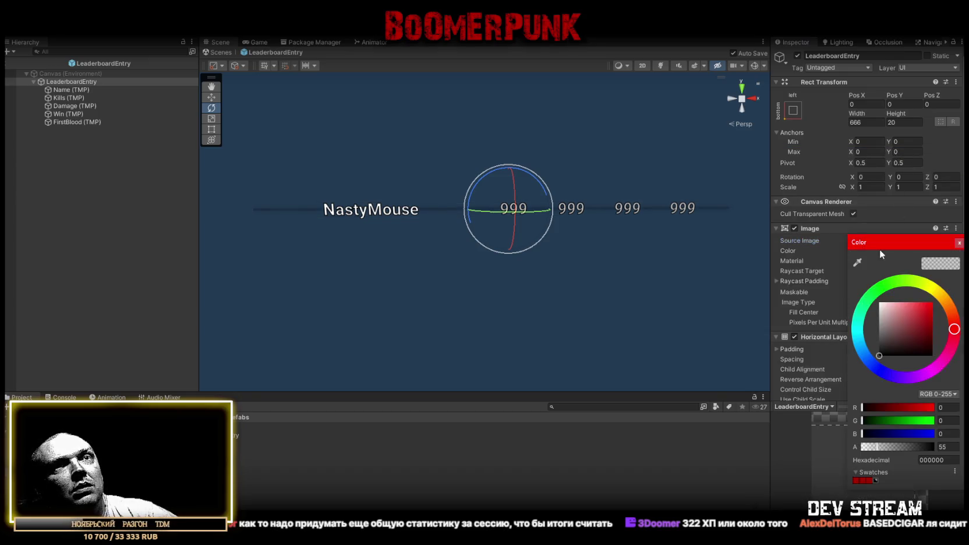
{"action": "left_click_drag", "start_coordinate": [899, 447], "coordinate": [959, 447]}
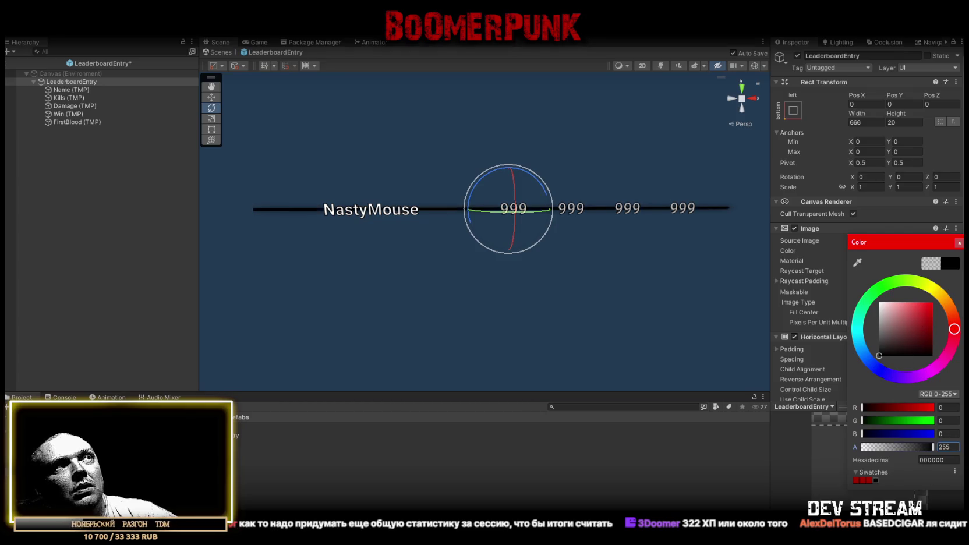
{"action": "left_click", "coordinate": [945, 447]}
{"action": "type", "text": "125"}
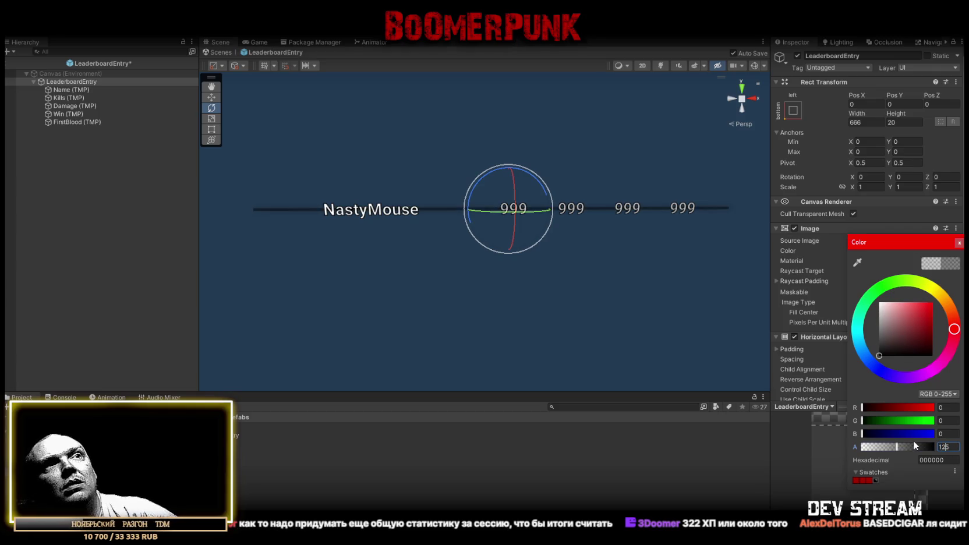
{"action": "left_click", "coordinate": [959, 243]}
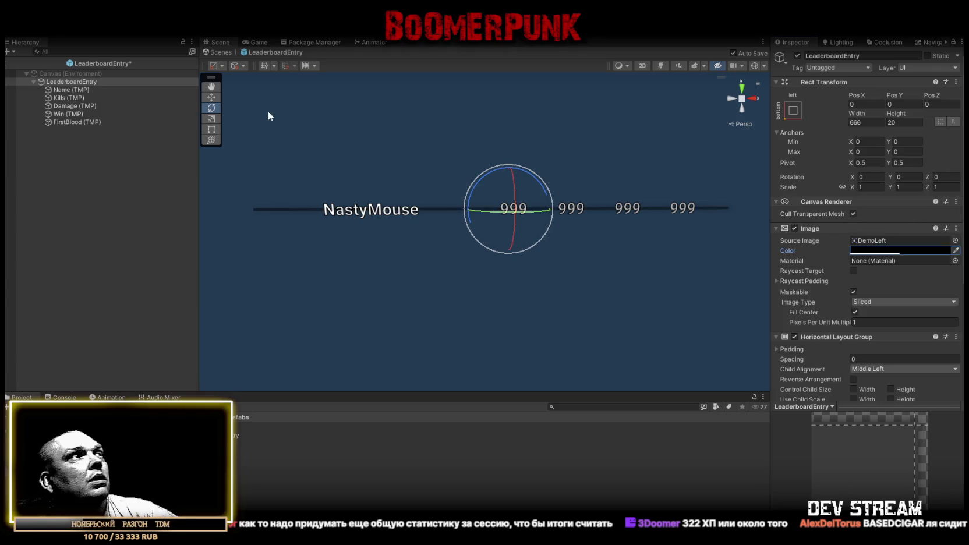
{"action": "left_click", "coordinate": [221, 53]}
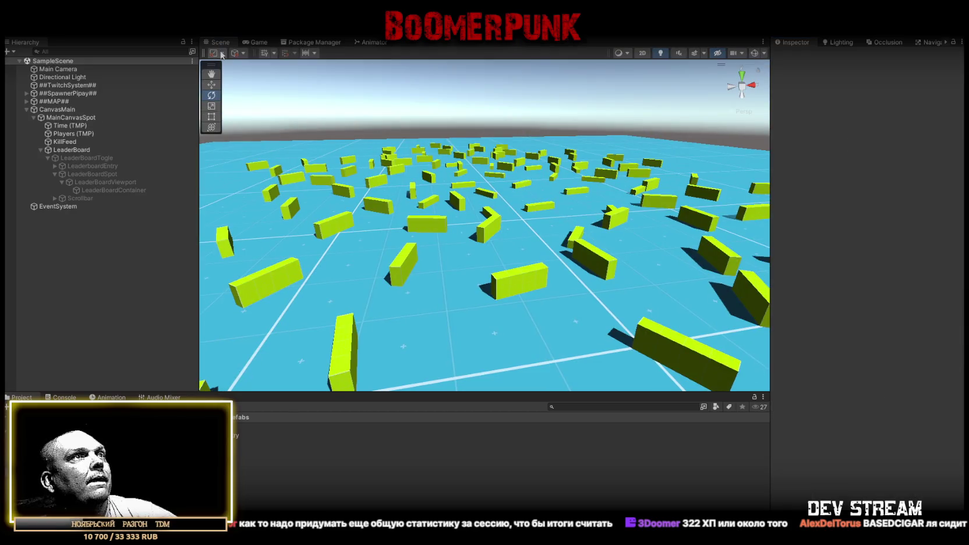
{"action": "left_click_drag", "start_coordinate": [545, 257], "coordinate": [665, 252]}
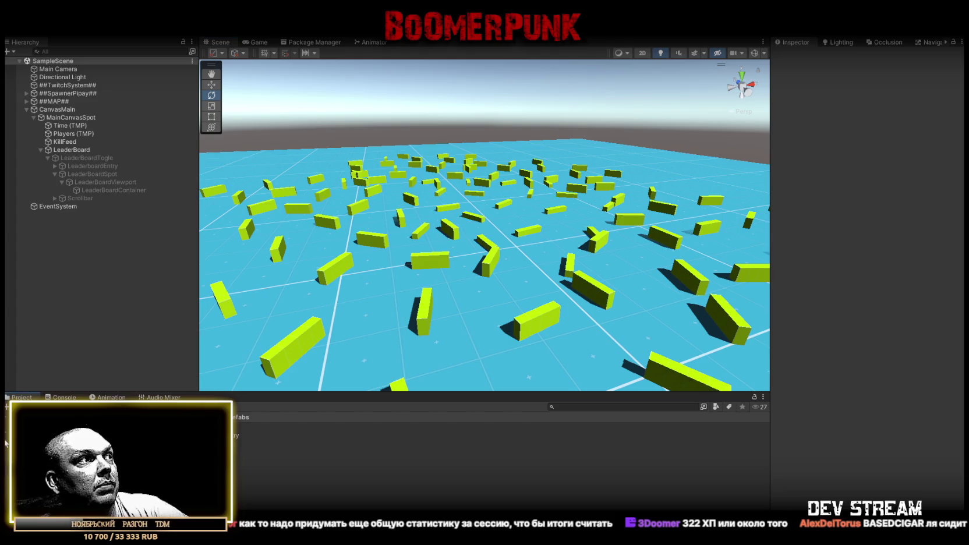
{"action": "mouse_move", "coordinate": [479, 211]}
{"action": "left_mouse_down"}
{"action": "mouse_move", "coordinate": [461, 220]}
{"action": "mouse_move", "coordinate": [553, 212]}
{"action": "left_mouse_up"}
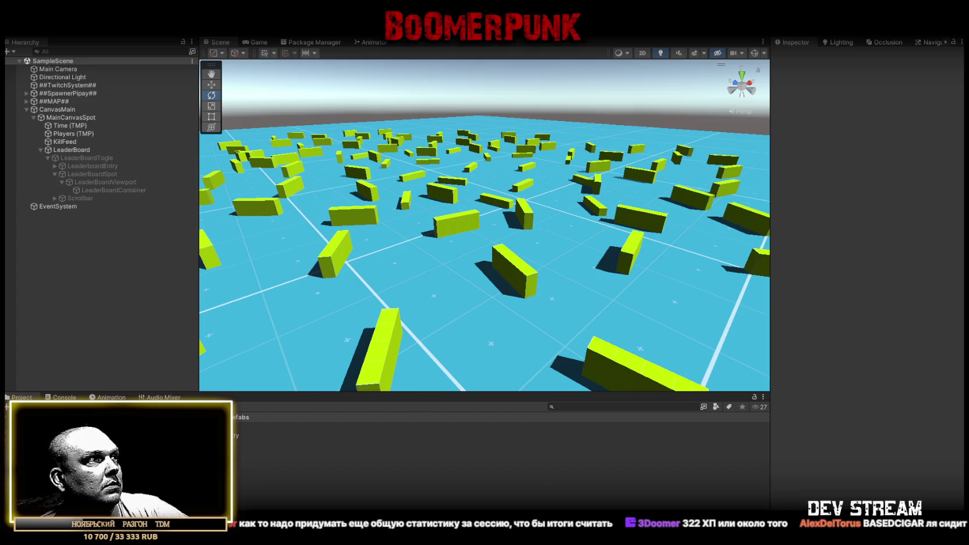
{"action": "key", "text": "ctrl+shift+c"}
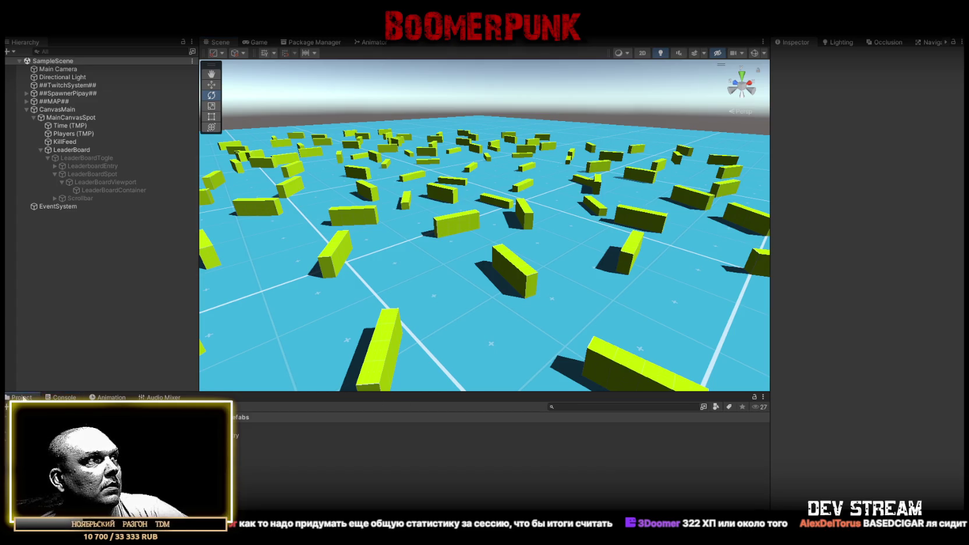
{"action": "left_click", "coordinate": [22, 397]}
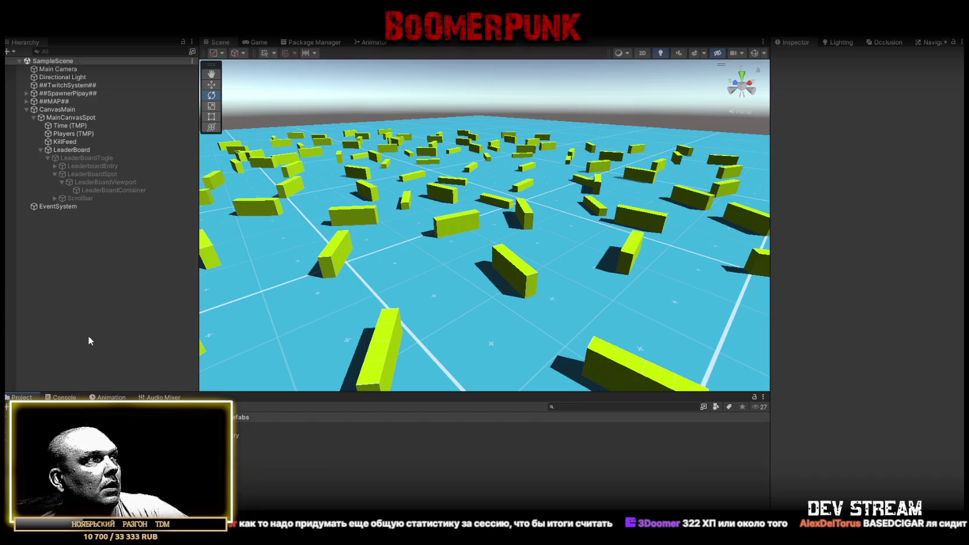
{"action": "left_click", "coordinate": [56, 117]}
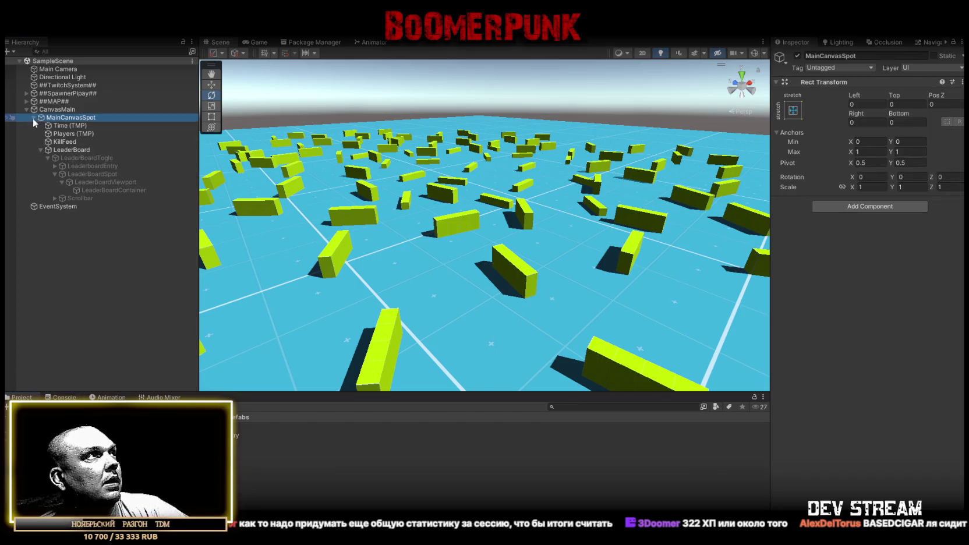
Step: Create an empty child GameObject under CanvasMain
{"action": "left_click", "coordinate": [33, 117]}
{"action": "left_click", "coordinate": [62, 110]}
{"action": "right_click", "coordinate": [63, 113]}
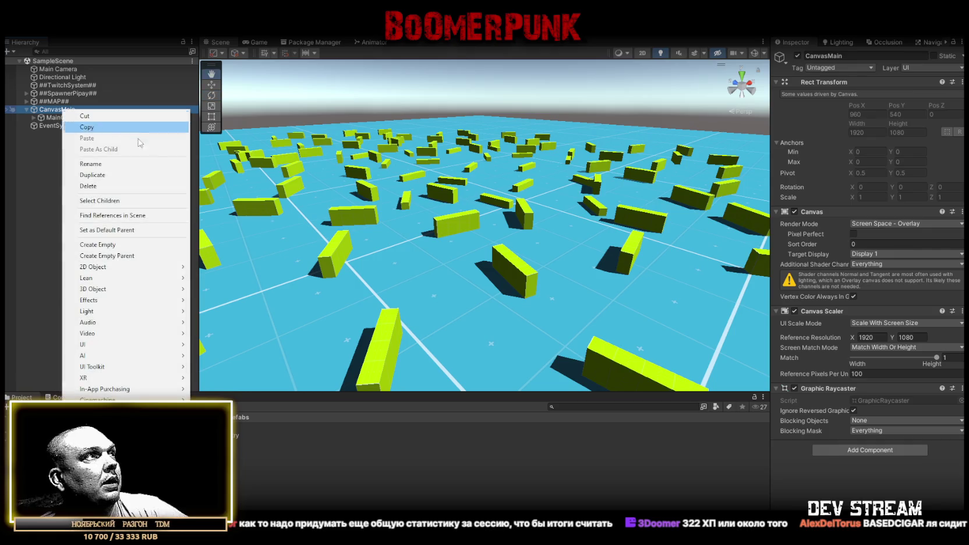
{"action": "left_click", "coordinate": [128, 246]}
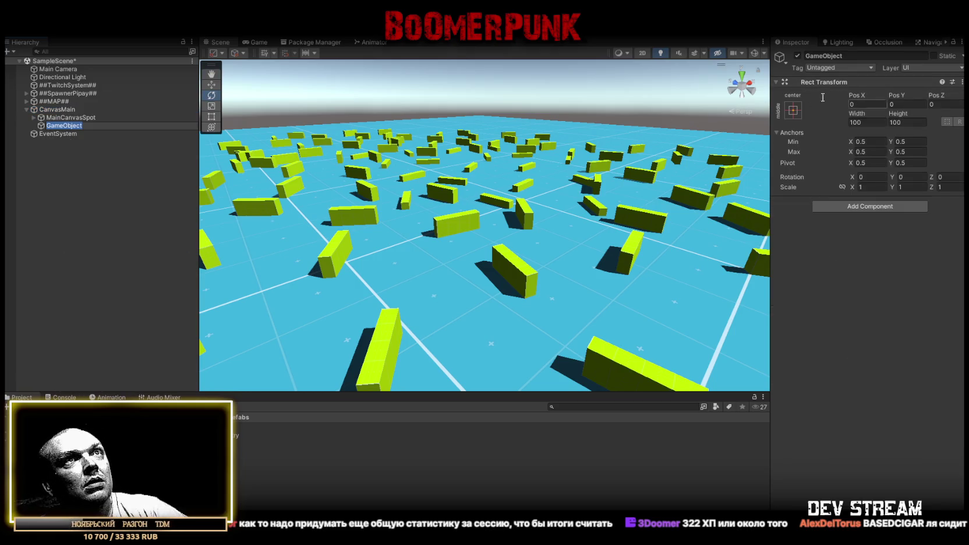
Step: Anchor the new object stretch-stretch with Left, Top, Right and Bottom offsets of 0
{"action": "left_click", "coordinate": [795, 111]}
{"action": "left_click", "coordinate": [902, 264]}
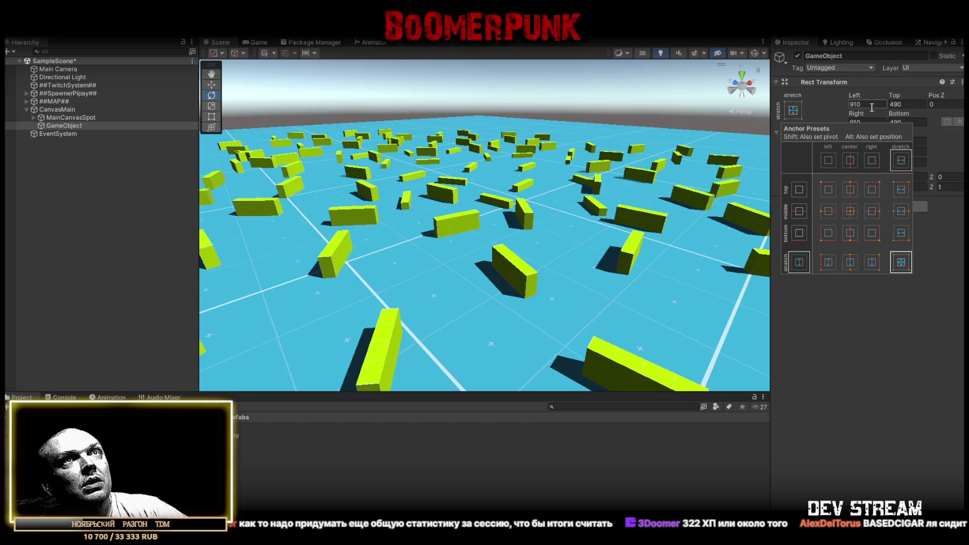
{"action": "type", "text": "0"}
{"action": "key", "text": "Tab"}
{"action": "type", "text": "0"}
{"action": "key", "text": "Tab"}
{"action": "type", "text": "0"}
{"action": "key", "text": "Tab"}
{"action": "type", "text": "0"}
{"action": "key", "text": "Return"}
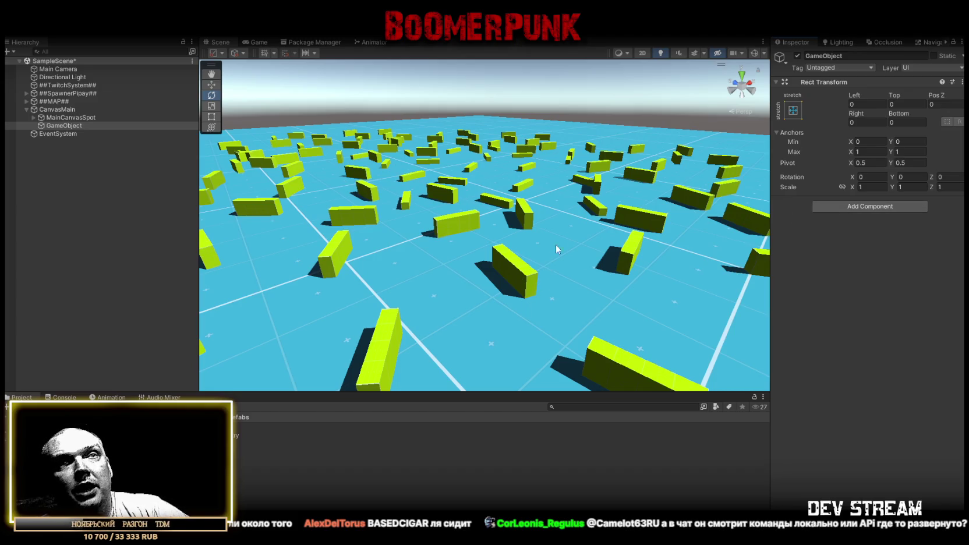
{"action": "left_click", "coordinate": [67, 85]}
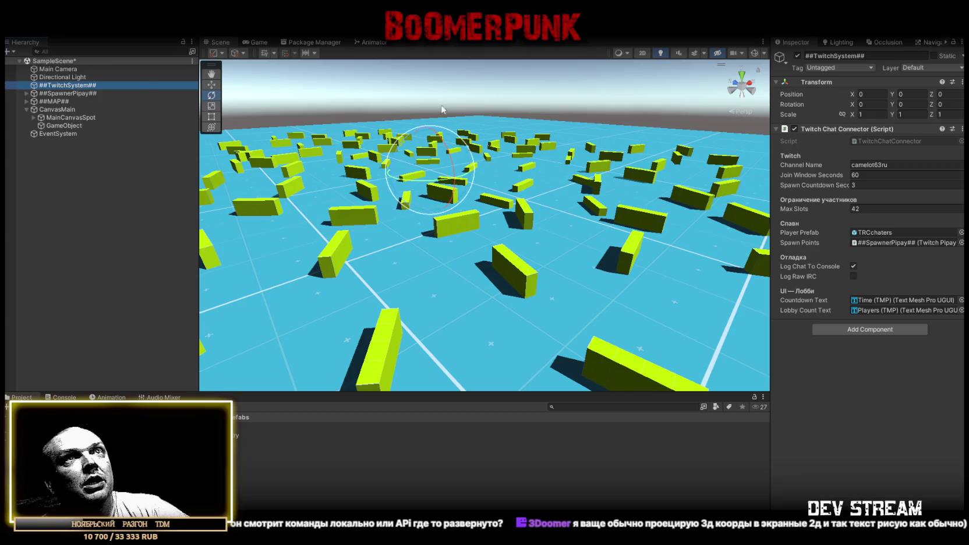
{"action": "left_click", "coordinate": [865, 165]}
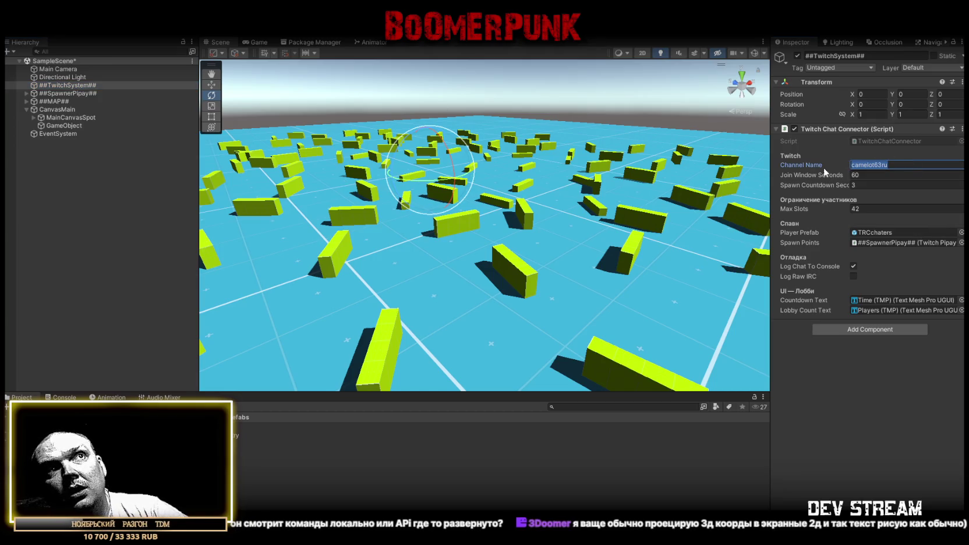
{"action": "left_click", "coordinate": [832, 455]}
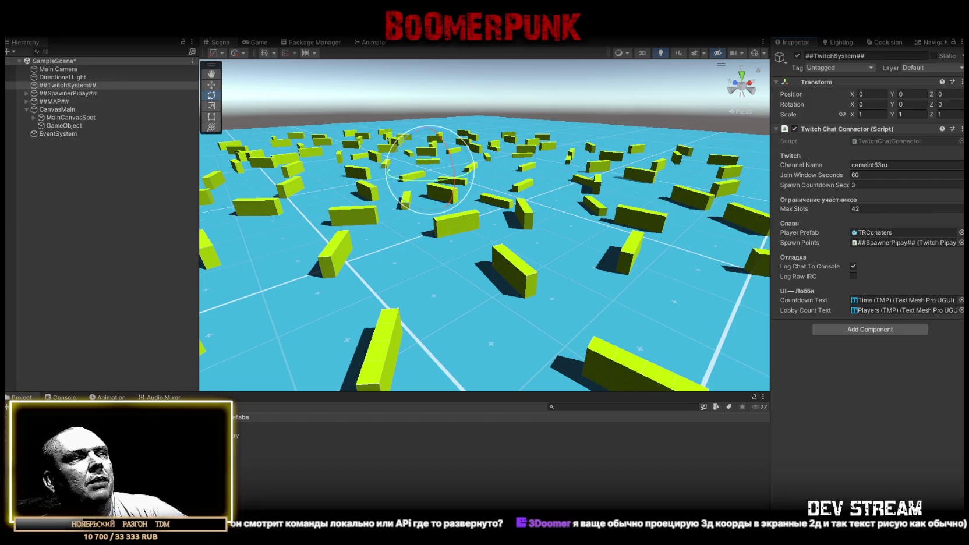
{"action": "key", "text": "alt+Tab"}
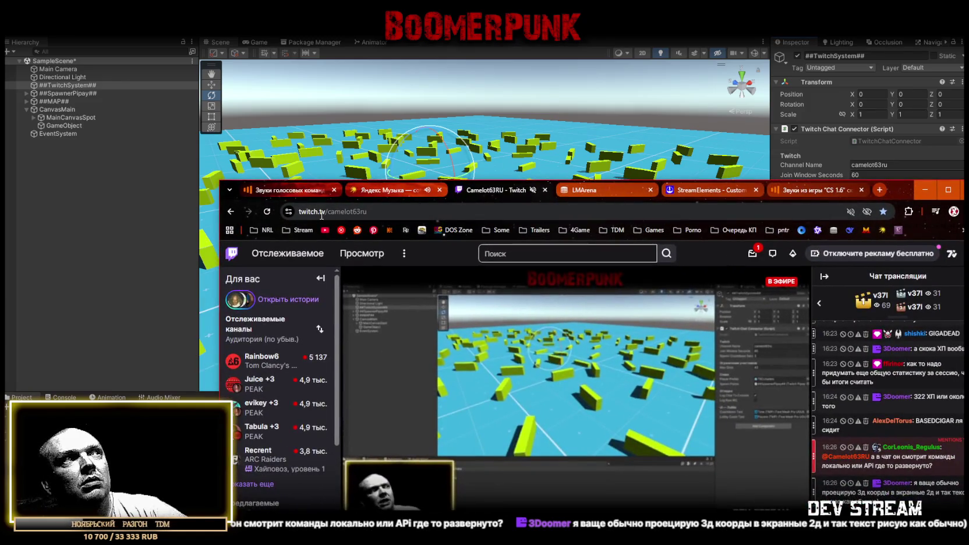
{"action": "left_click", "coordinate": [330, 212]}
{"action": "double_click", "coordinate": [386, 211]}
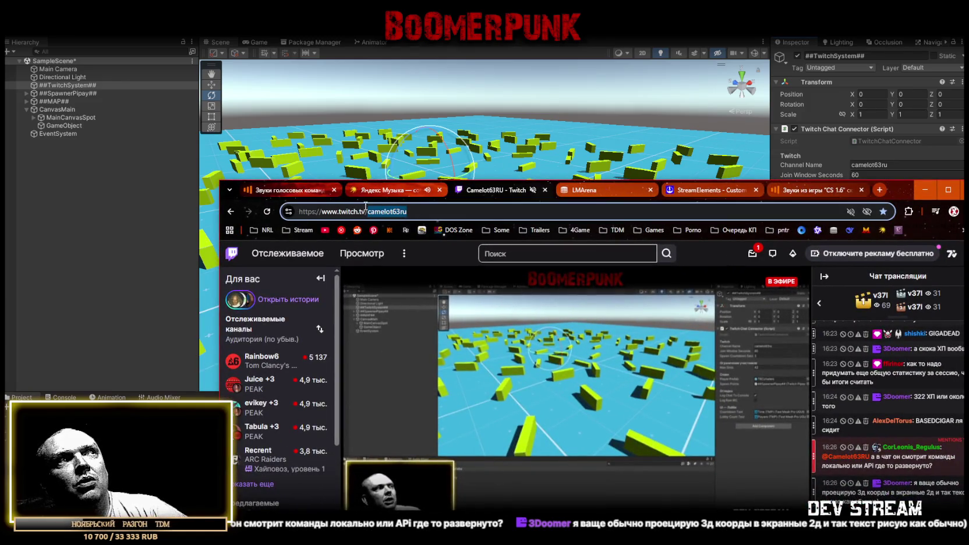
{"action": "left_click", "coordinate": [924, 189]}
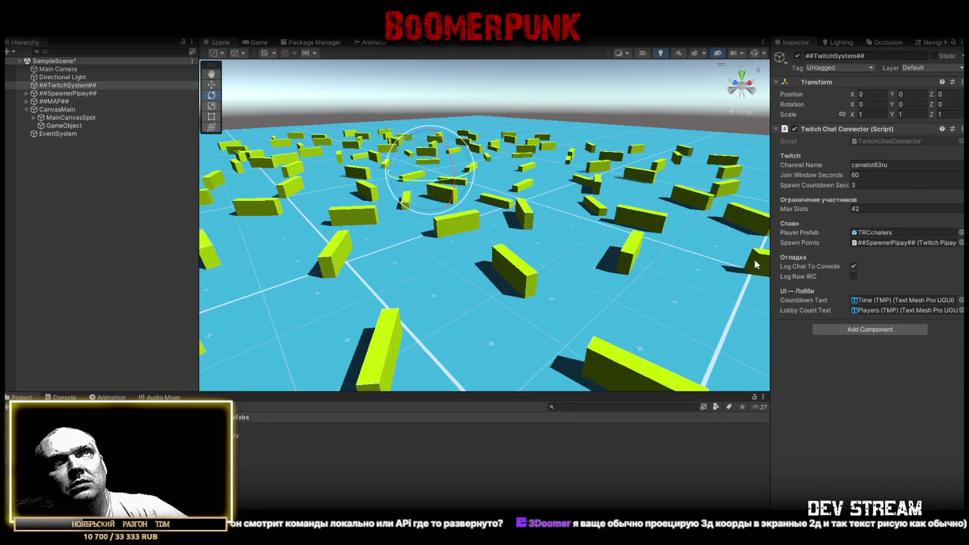
{"action": "left_click", "coordinate": [64, 397]}
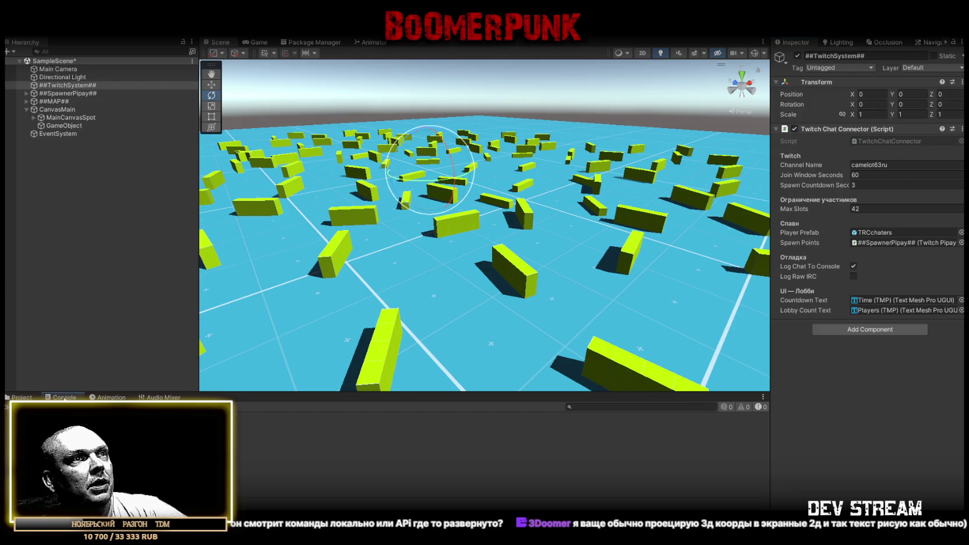
{"action": "left_click", "coordinate": [26, 397]}
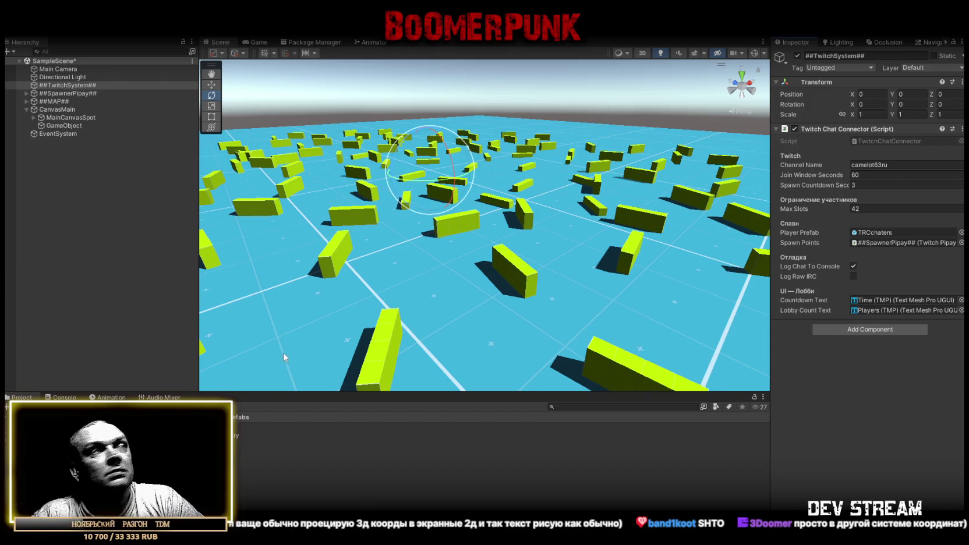
Step: Rename the new GameObject to PlayersDisplay
{"action": "left_click", "coordinate": [63, 126]}
{"action": "left_click", "coordinate": [89, 127]}
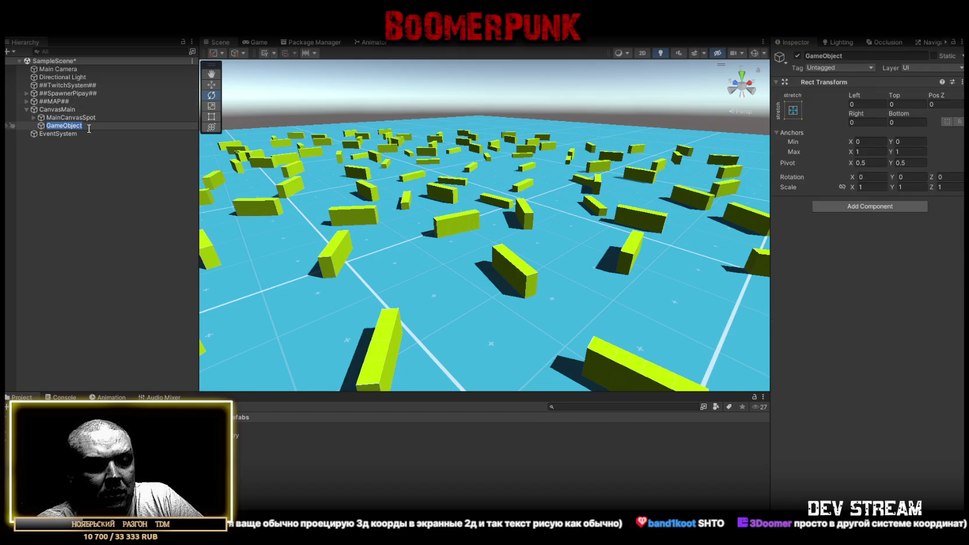
{"action": "type", "text": "Name"}
{"action": "key", "text": "BackSpace"}
{"action": "key", "text": "BackSpace"}
{"action": "key", "text": "BackSpace"}
{"action": "type", "text": "Players"}
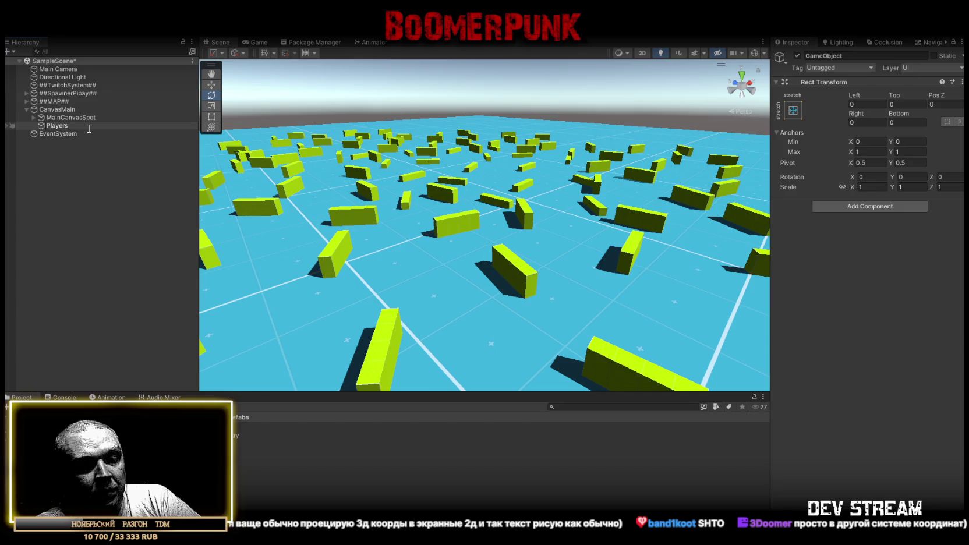
{"action": "type", "text": "Display"}
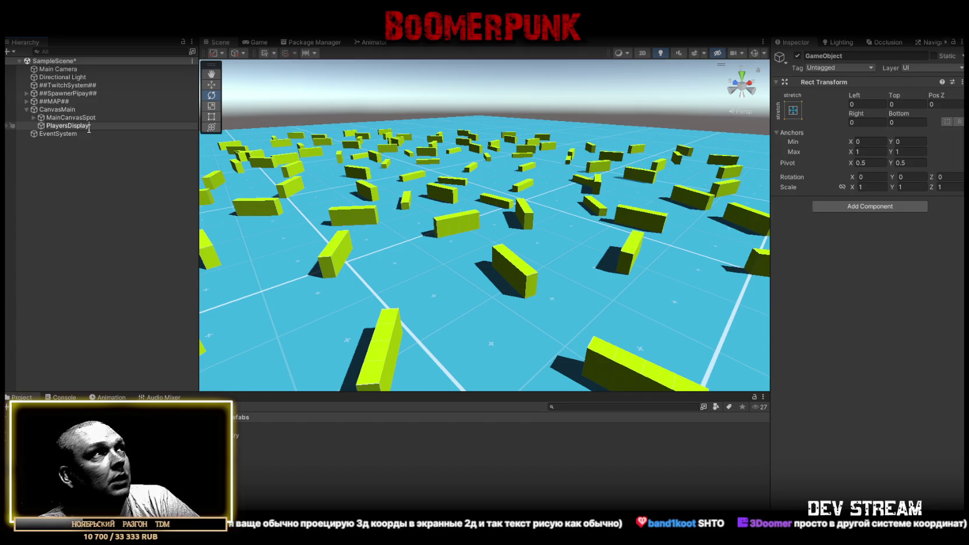
{"action": "key", "text": "Return"}
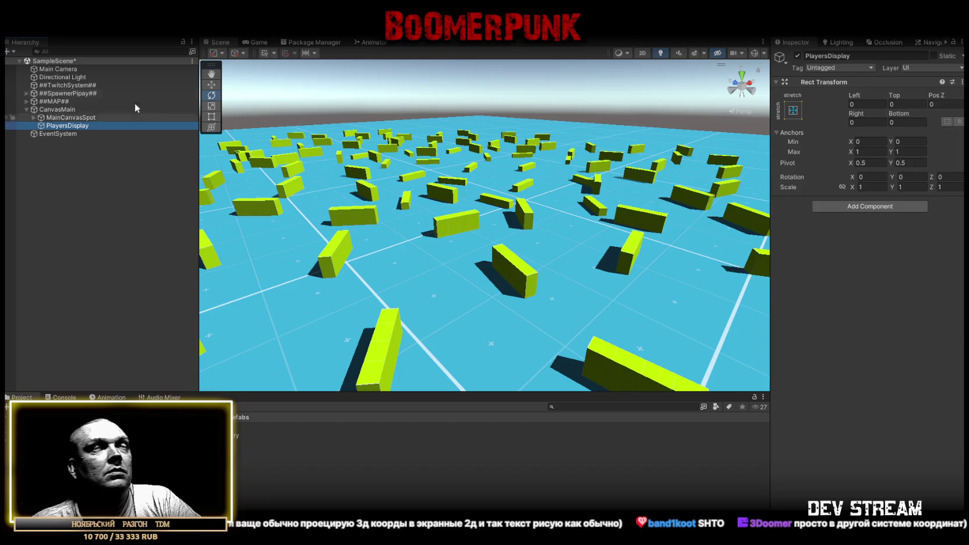
Step: Add the Item Spot Options script to PlayersDisplay via an 'items' search, then undo it
{"action": "left_click", "coordinate": [875, 206]}
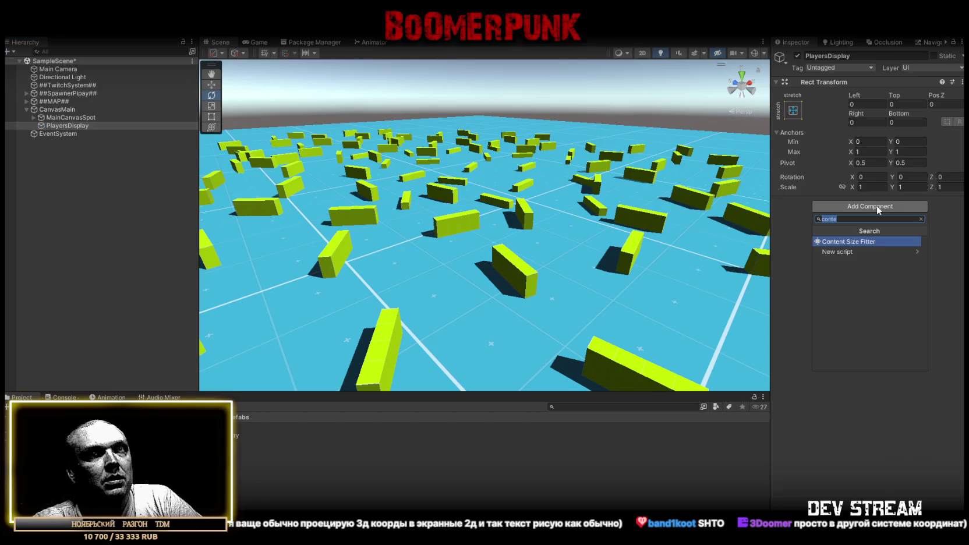
{"action": "type", "text": "items"}
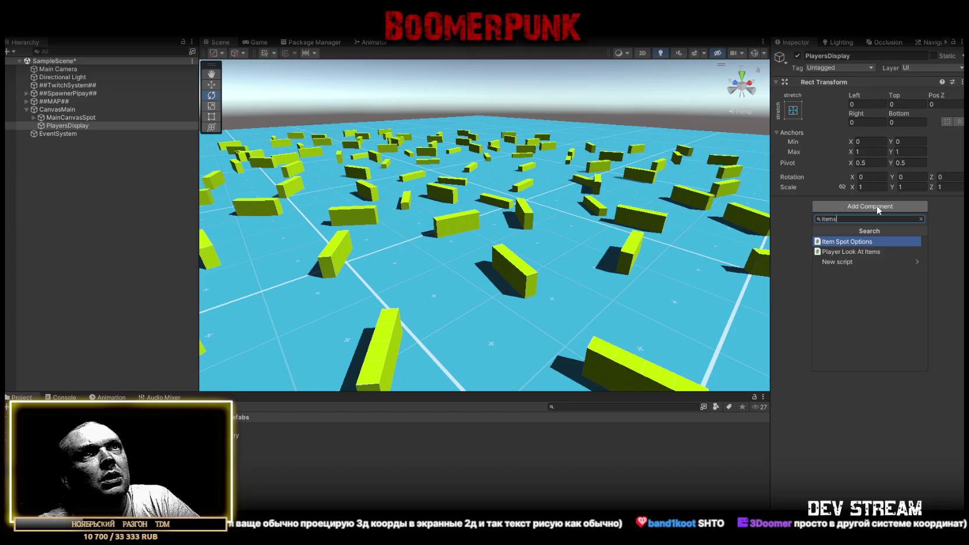
{"action": "left_click", "coordinate": [873, 242]}
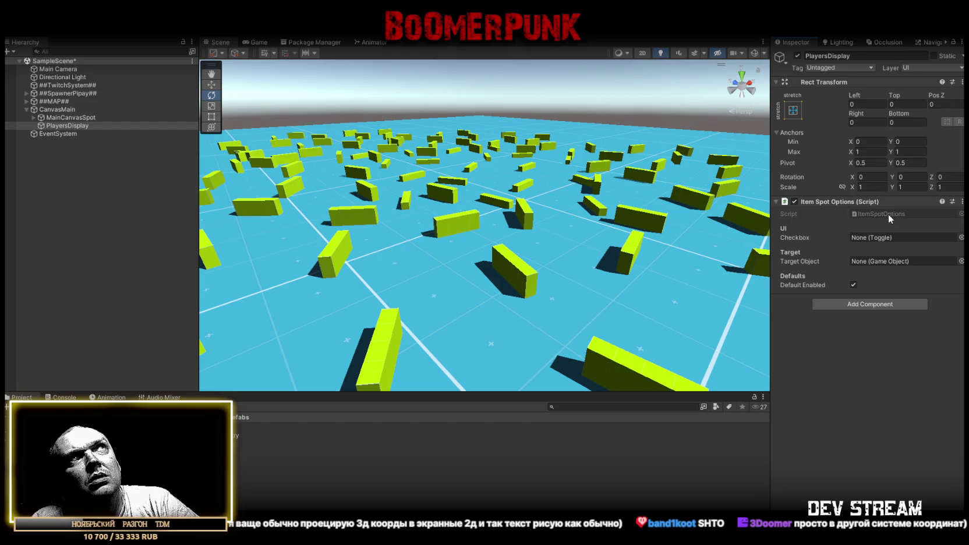
{"action": "key", "text": "ctrl+z"}
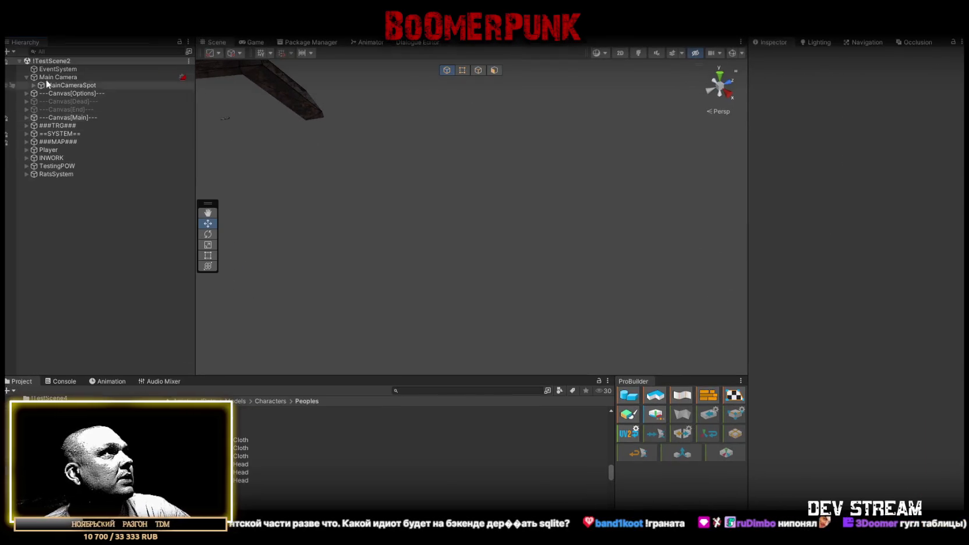
Step: Expand Canvas[Options], MenuSettings and CrosshairSystem, inspecting SearchIMG, CrosshairTarget and TopSpot
{"action": "left_click", "coordinate": [27, 93]}
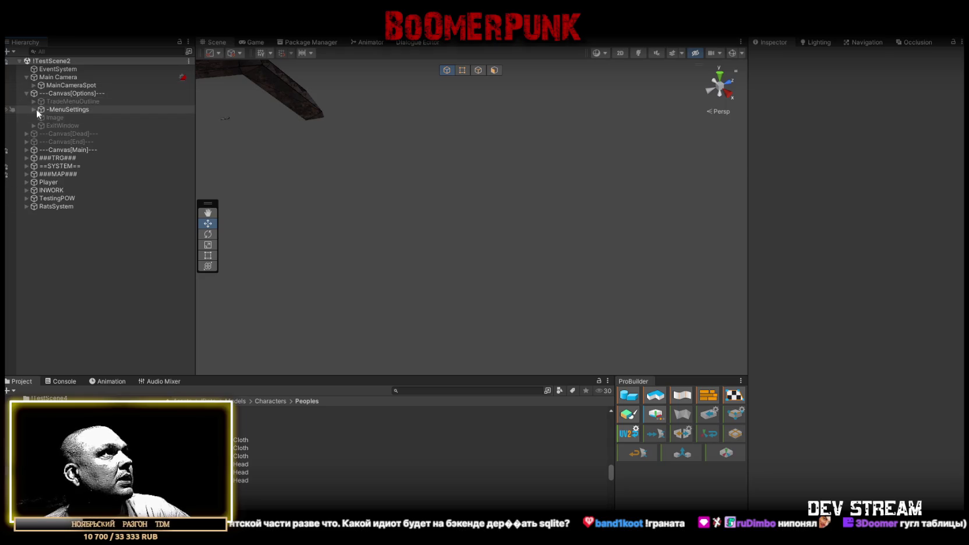
{"action": "left_click", "coordinate": [34, 109]}
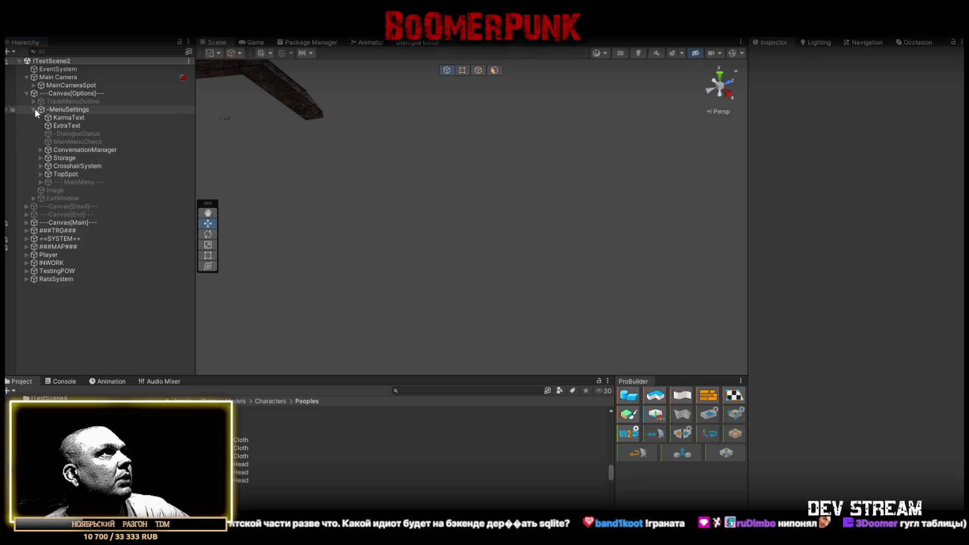
{"action": "left_click", "coordinate": [40, 157]}
{"action": "left_click", "coordinate": [39, 157]}
{"action": "left_click", "coordinate": [40, 166]}
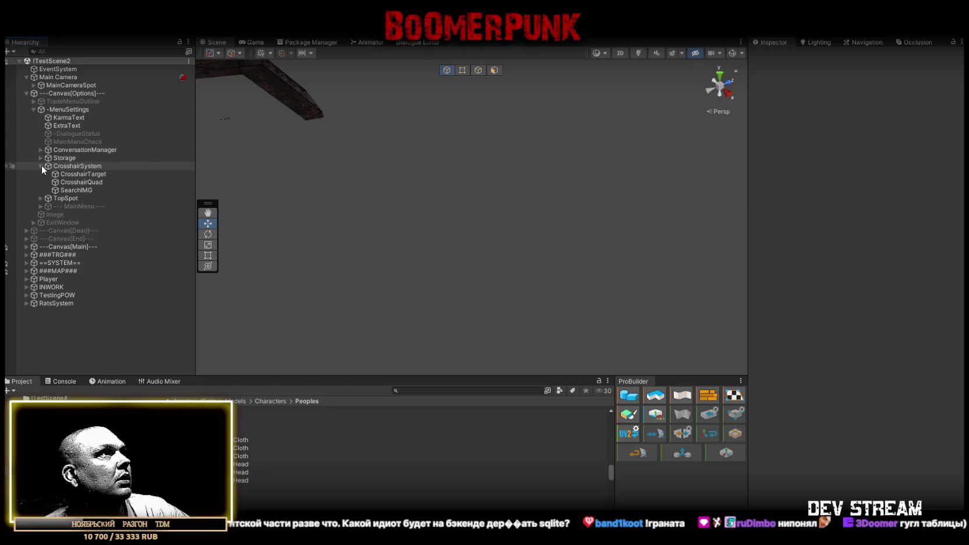
{"action": "left_click", "coordinate": [85, 191]}
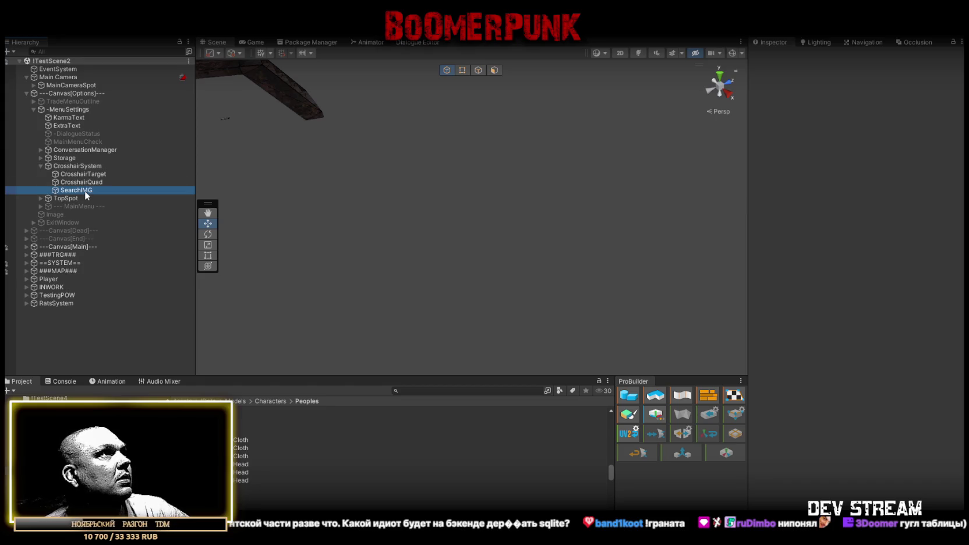
{"action": "key", "text": "Up"}
{"action": "key", "text": "Up"}
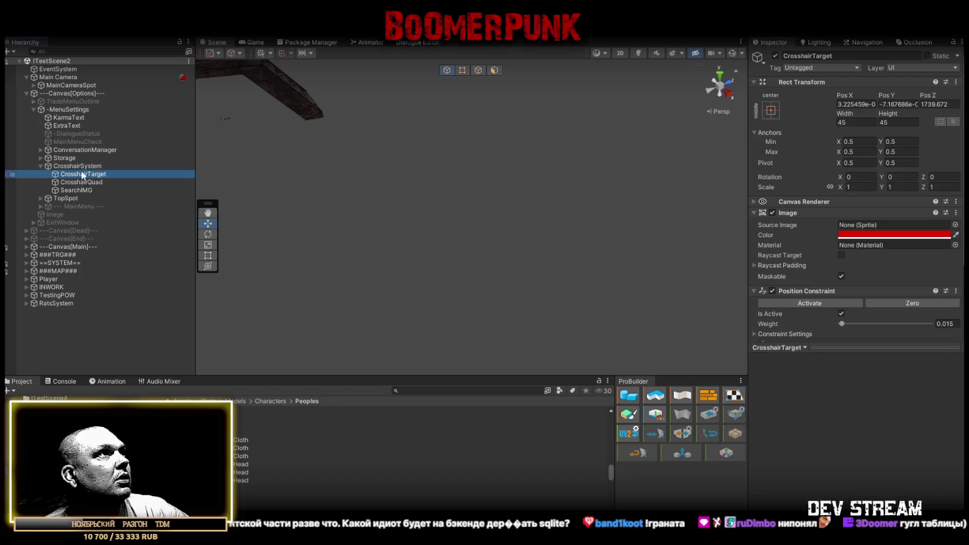
{"action": "left_click", "coordinate": [40, 166]}
{"action": "left_click", "coordinate": [56, 173]}
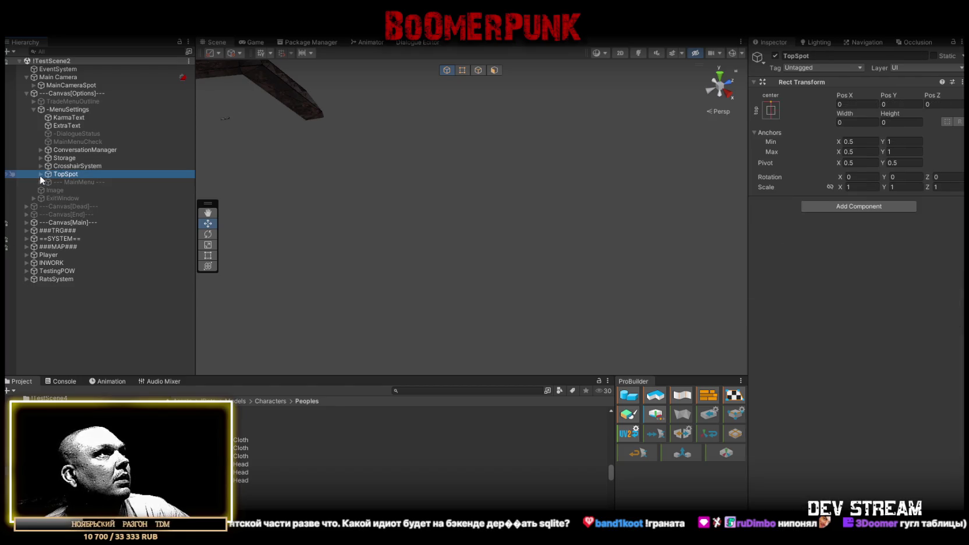
{"action": "left_click", "coordinate": [40, 174]}
{"action": "left_click", "coordinate": [41, 175]}
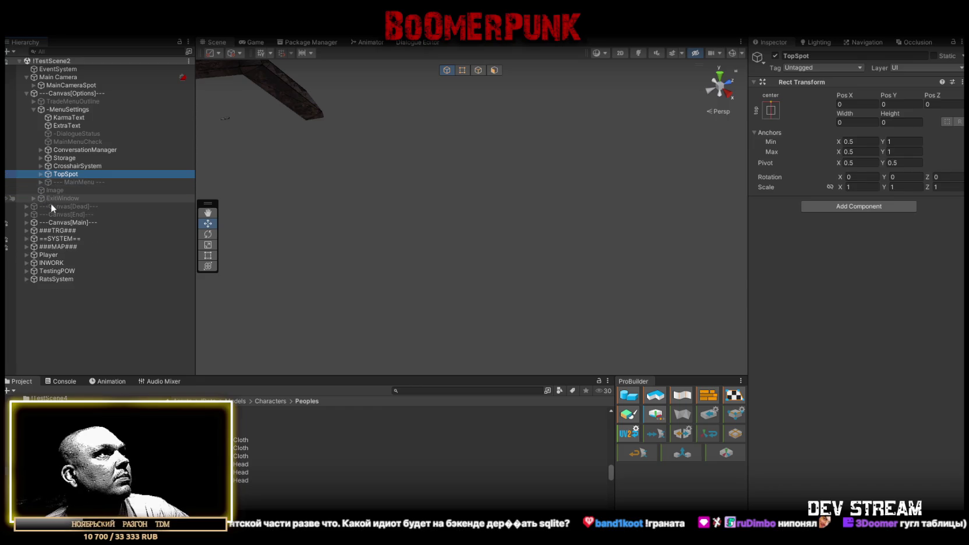
Step: Expand Canvas[Main], MainUI and MainUIoutline, then inspect Canvas[Main] and MenuSettings
{"action": "left_click", "coordinate": [27, 222]}
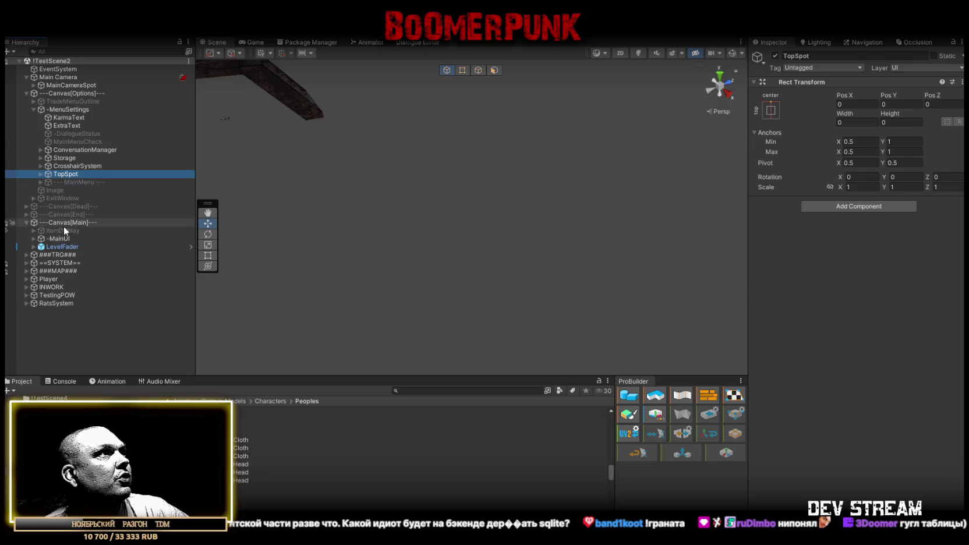
{"action": "left_click", "coordinate": [33, 239]}
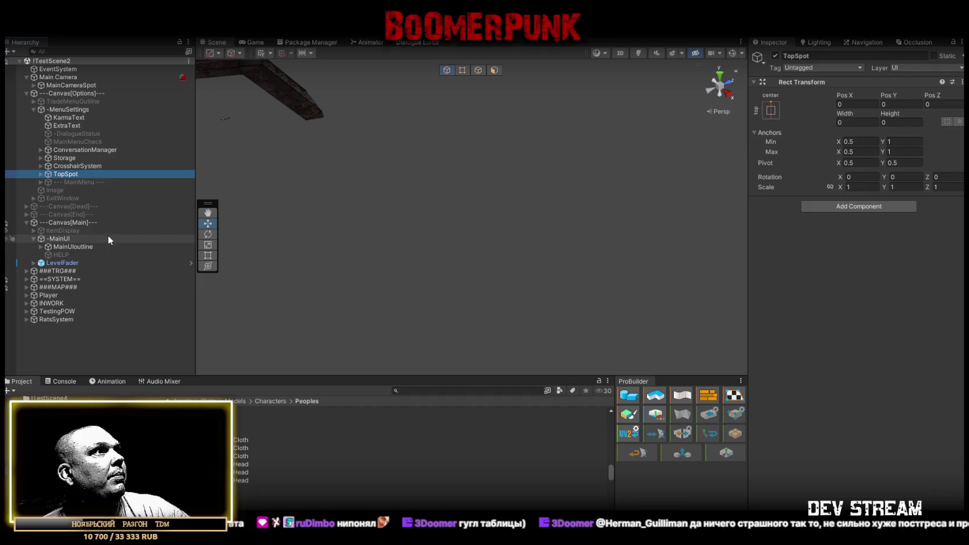
{"action": "left_click", "coordinate": [40, 246]}
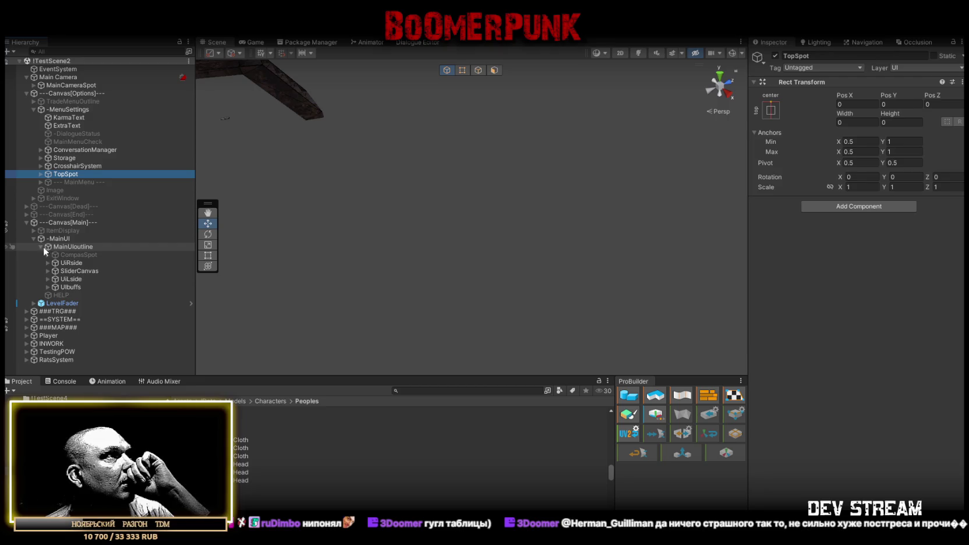
{"action": "left_click", "coordinate": [33, 239]}
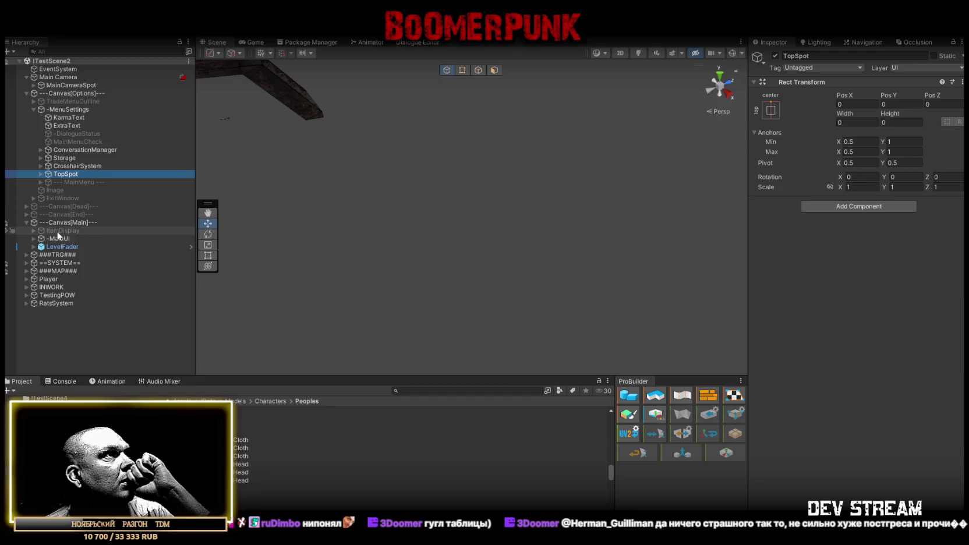
{"action": "left_click", "coordinate": [63, 223]}
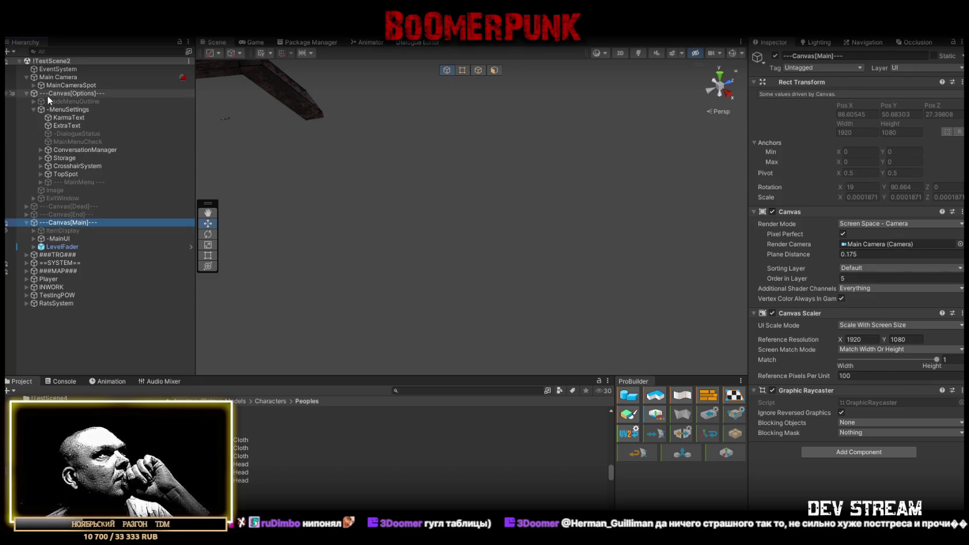
{"action": "left_click", "coordinate": [41, 112]}
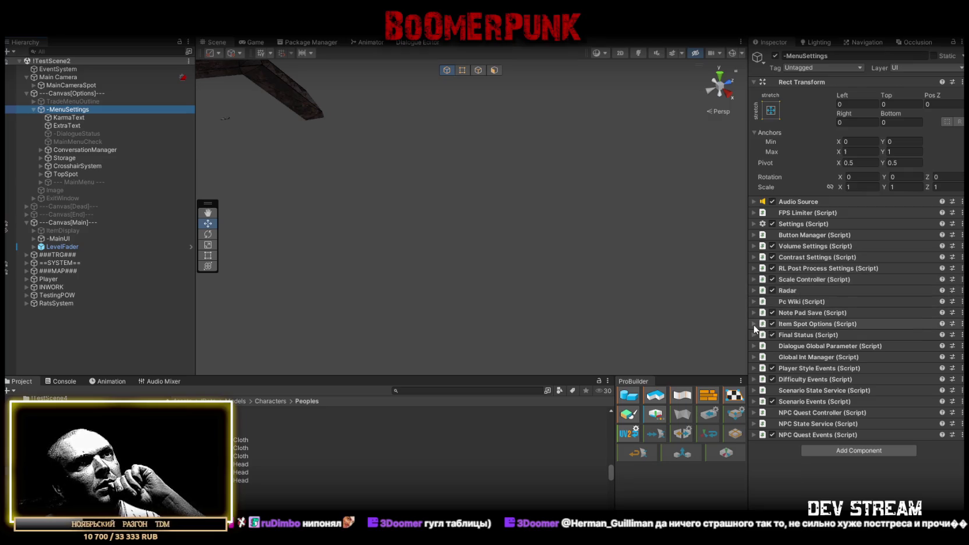
Step: Follow the Item Spot Options Target Object to ItemDisplay and view its Display Spot Manager settings
{"action": "left_click", "coordinate": [792, 324]}
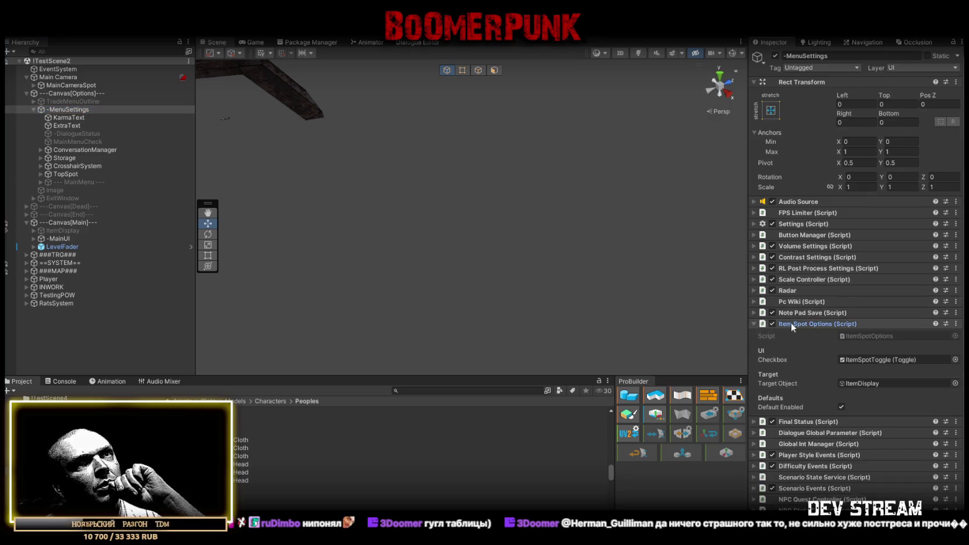
{"action": "left_click", "coordinate": [861, 382]}
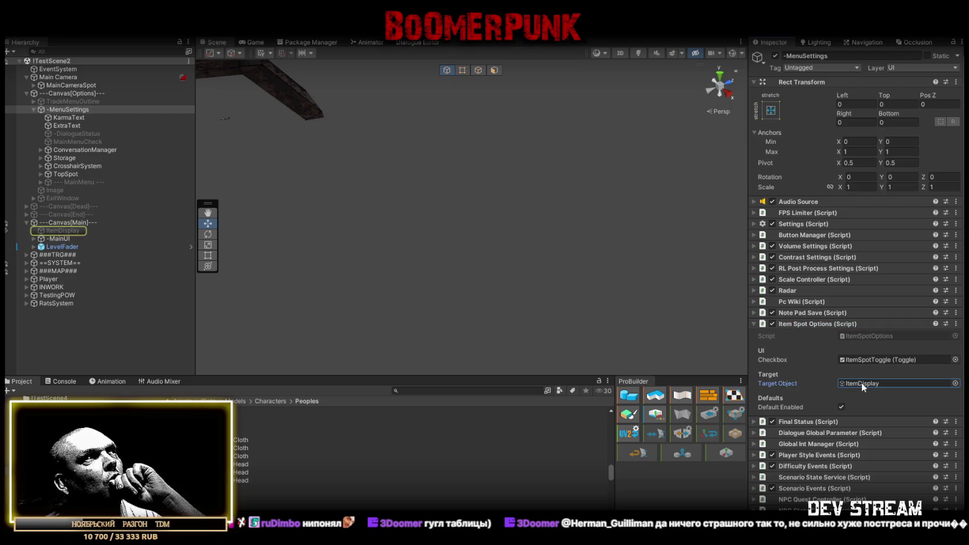
{"action": "left_click", "coordinate": [88, 220]}
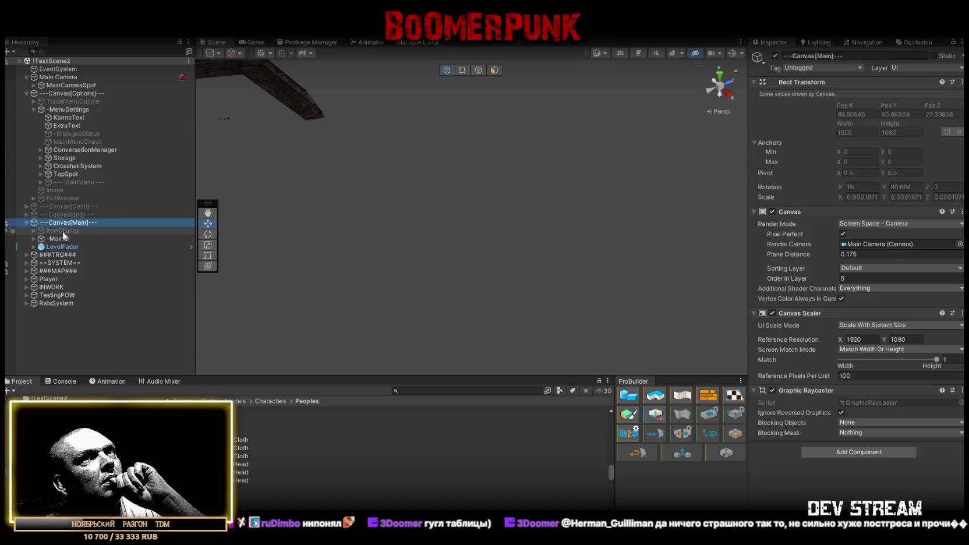
{"action": "left_click", "coordinate": [62, 231]}
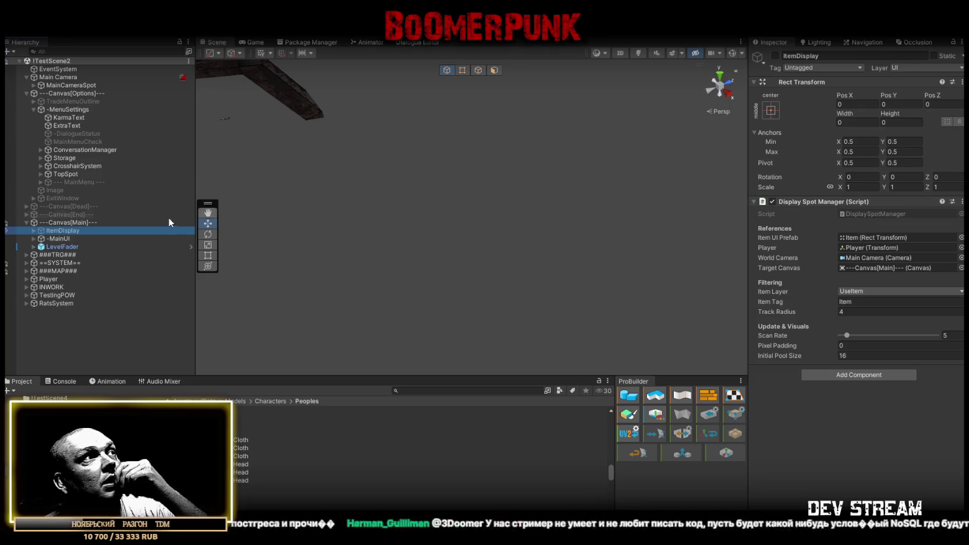
Step: Expand ItemDisplay to inspect its Item marker image, then reselect ItemDisplay
{"action": "left_click", "coordinate": [33, 230]}
{"action": "left_click", "coordinate": [60, 240]}
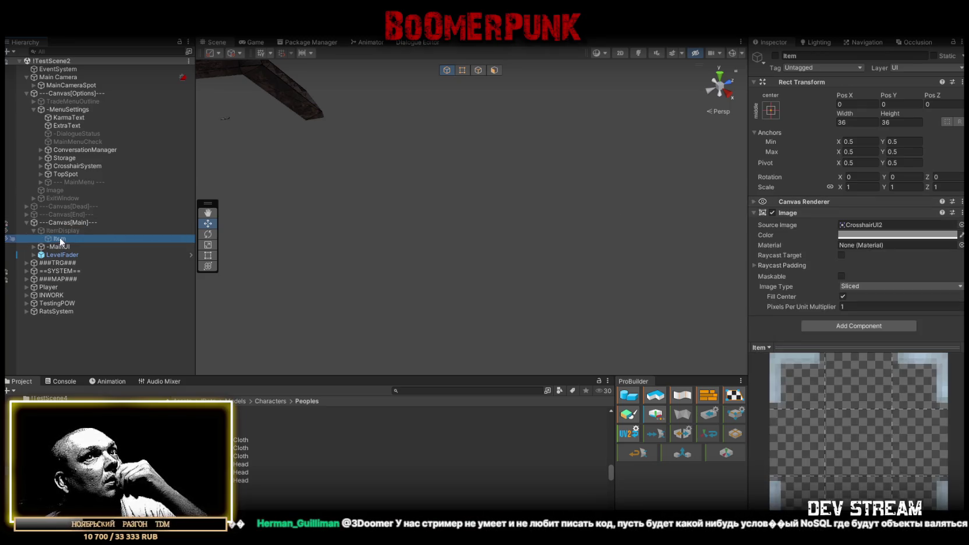
{"action": "left_click", "coordinate": [53, 230]}
{"action": "left_click", "coordinate": [32, 231]}
{"action": "left_click", "coordinate": [42, 223]}
{"action": "left_click", "coordinate": [58, 232]}
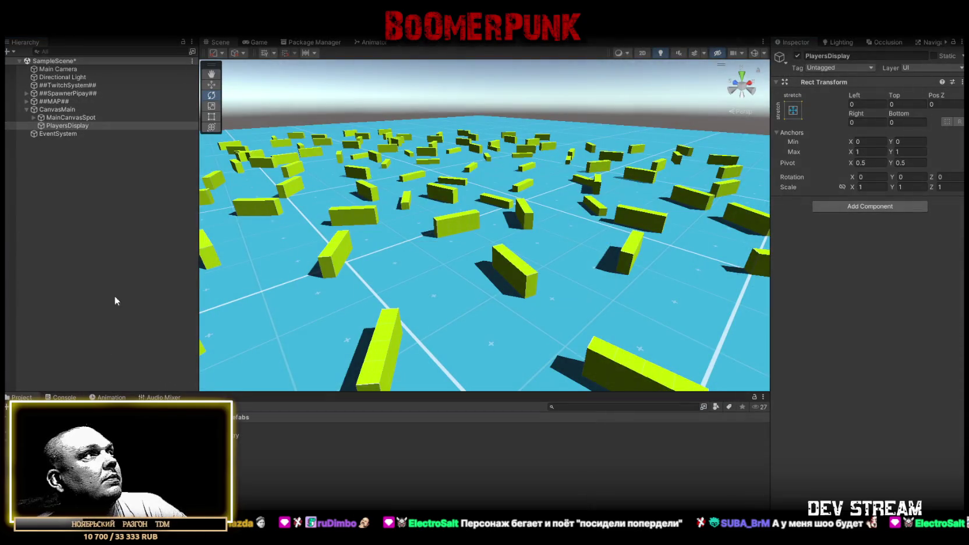
Step: Attach the Display Spot Manager script to PlayersDisplay and set its Scan Rate to 10
{"action": "left_click", "coordinate": [838, 207]}
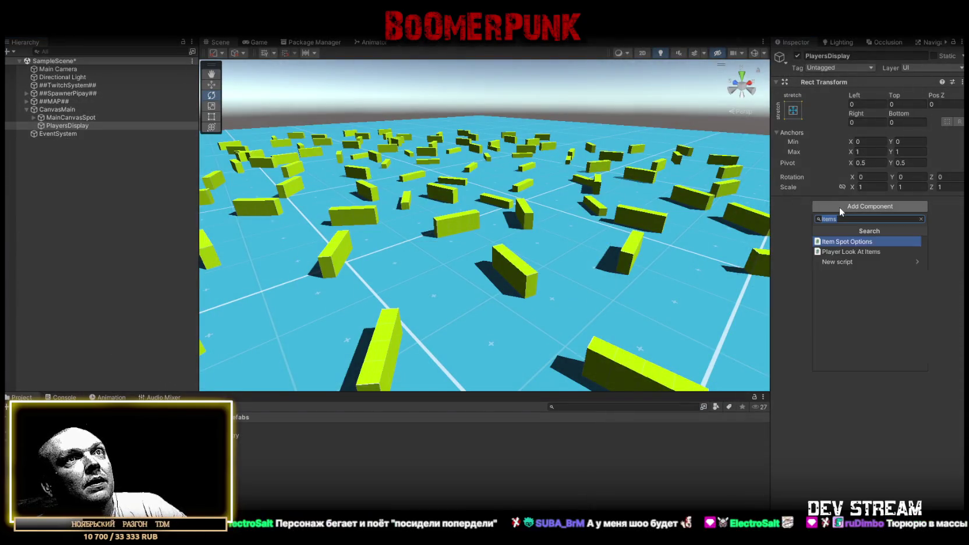
{"action": "type", "text": "dis"}
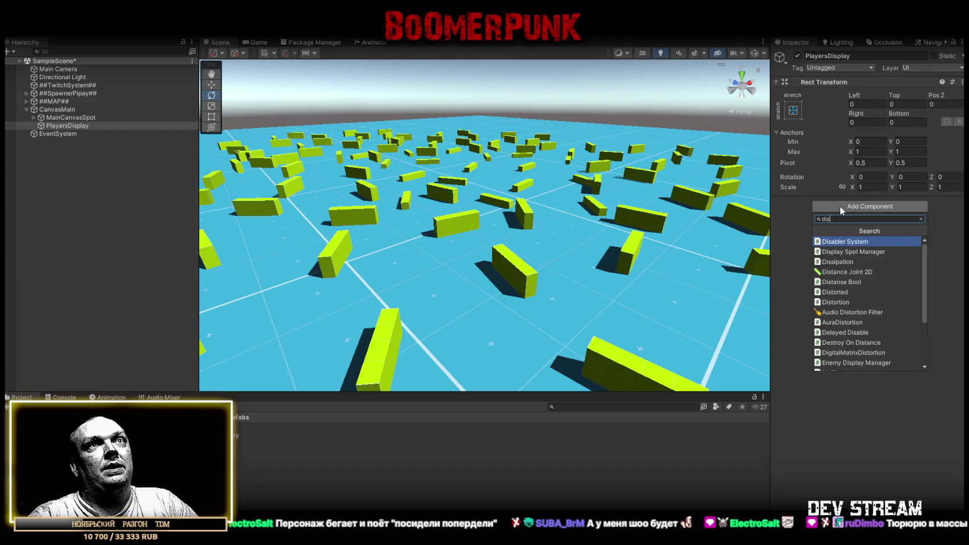
{"action": "left_click", "coordinate": [865, 251]}
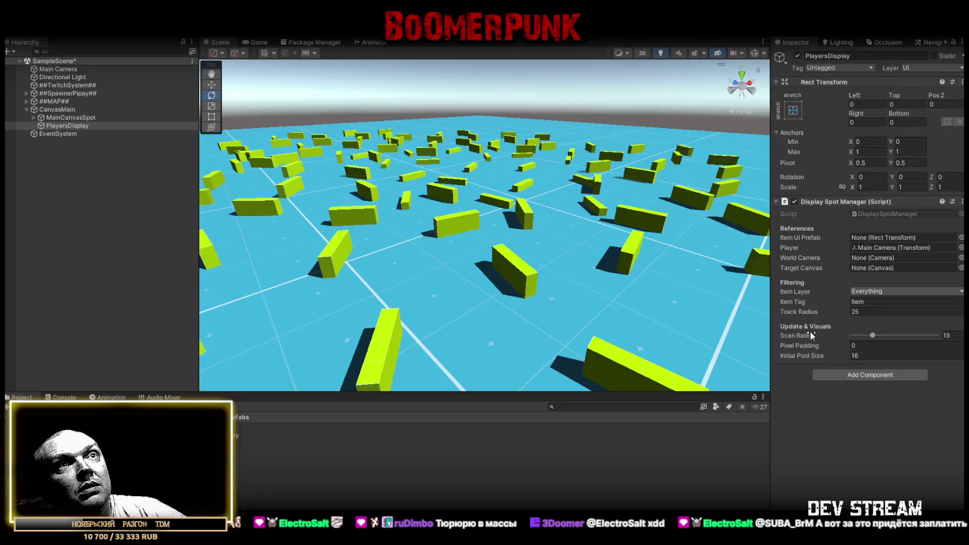
{"action": "mouse_move", "coordinate": [791, 331]}
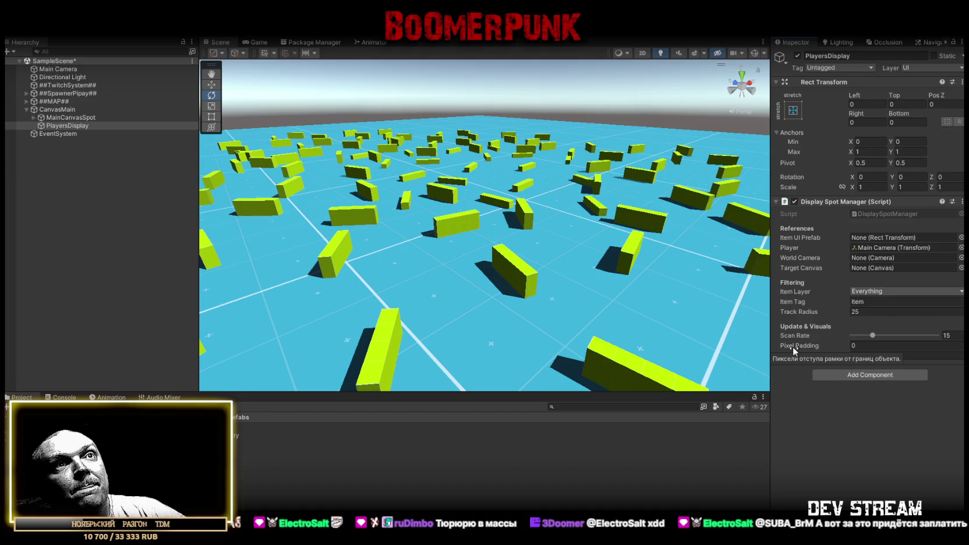
{"action": "mouse_move", "coordinate": [874, 335]}
{"action": "left_mouse_down"}
{"action": "mouse_move", "coordinate": [846, 331]}
{"action": "mouse_move", "coordinate": [869, 334]}
{"action": "left_mouse_up"}
{"action": "key", "text": "BackSpace"}
{"action": "key", "text": "BackSpace"}
{"action": "key", "text": "BackSpace"}
{"action": "type", "text": "10"}
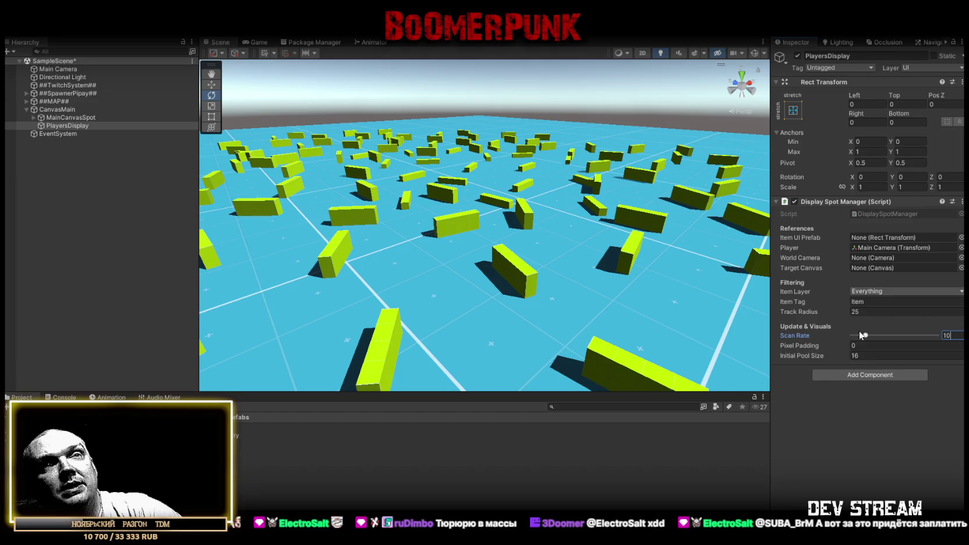
{"action": "mouse_move", "coordinate": [791, 346]}
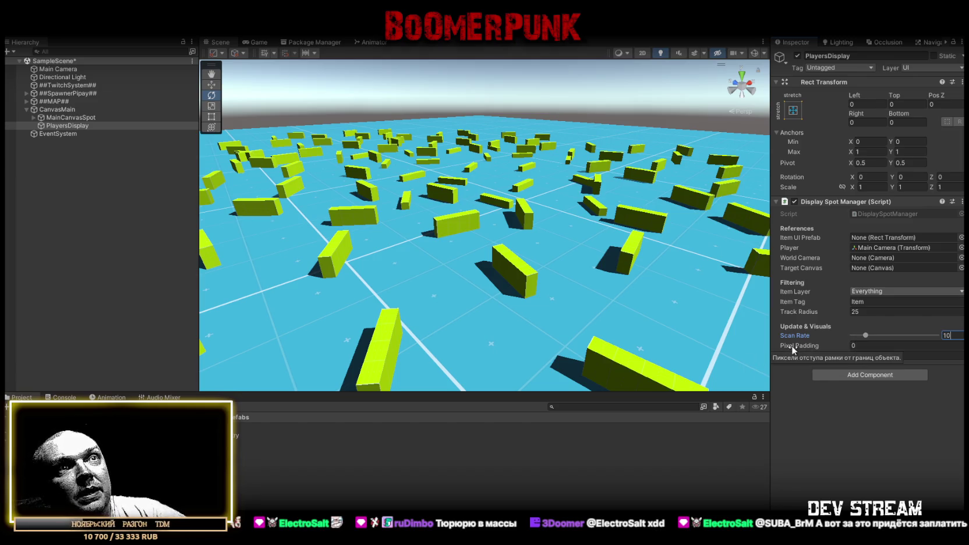
{"action": "left_click", "coordinate": [871, 346]}
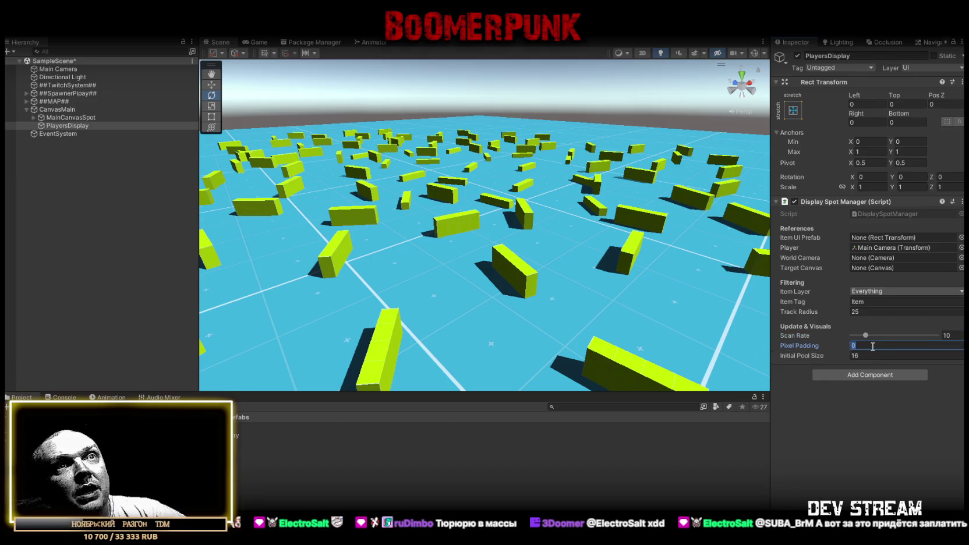
{"action": "type", "text": "2"}
{"action": "mouse_move", "coordinate": [800, 355]}
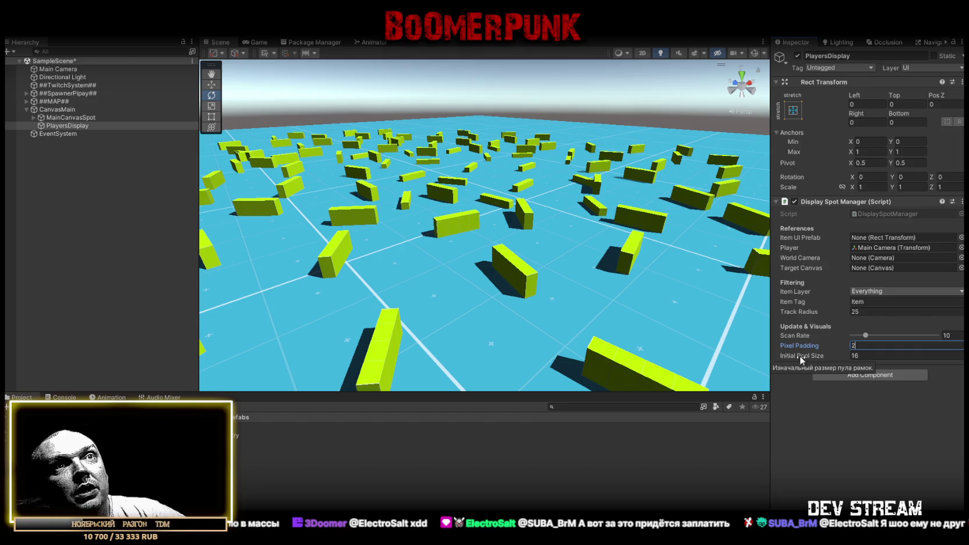
{"action": "left_click", "coordinate": [788, 384]}
{"action": "mouse_move", "coordinate": [797, 354]}
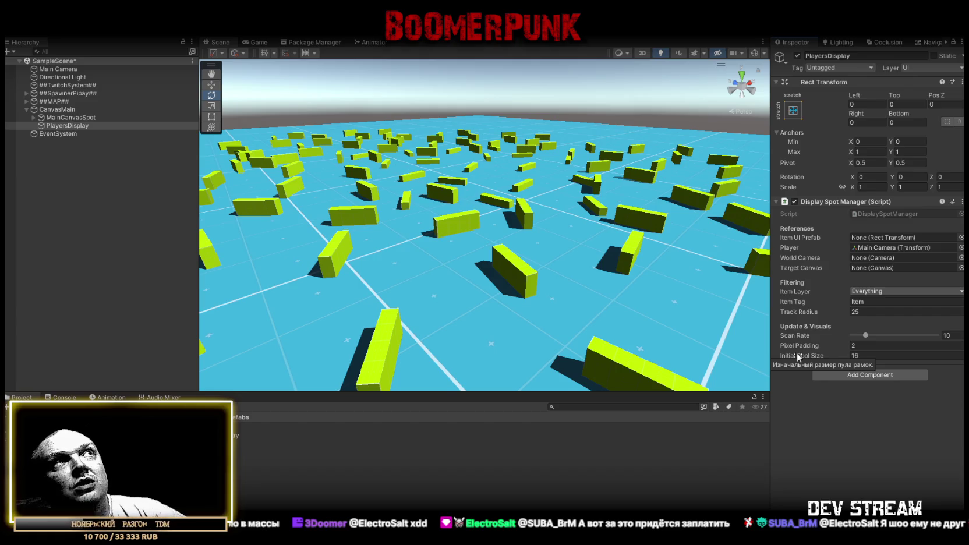
{"action": "left_click", "coordinate": [885, 357]}
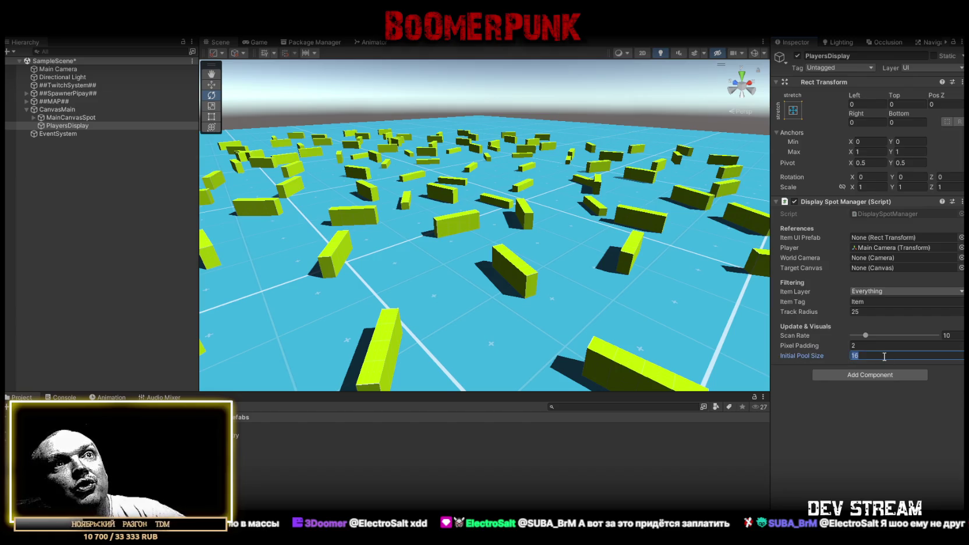
{"action": "type", "text": "10"}
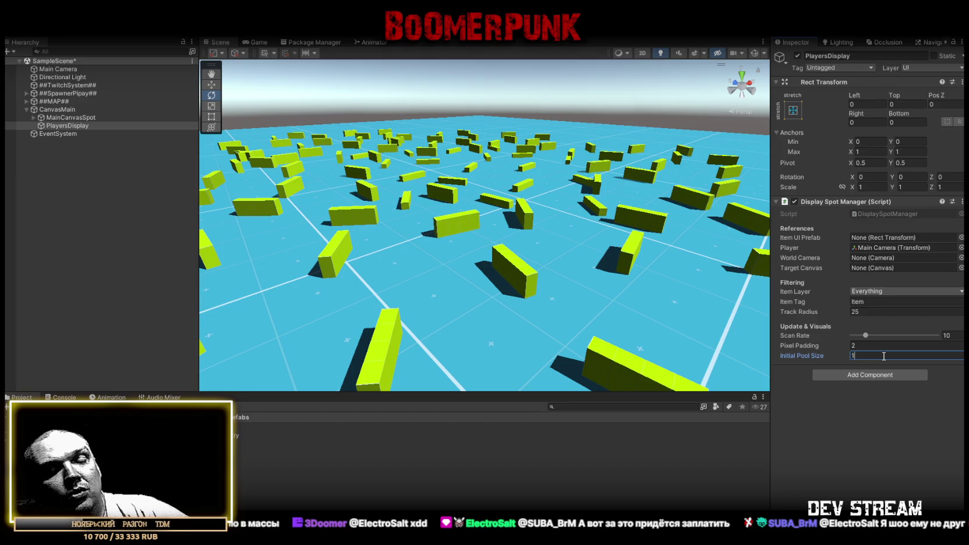
{"action": "left_click", "coordinate": [784, 407]}
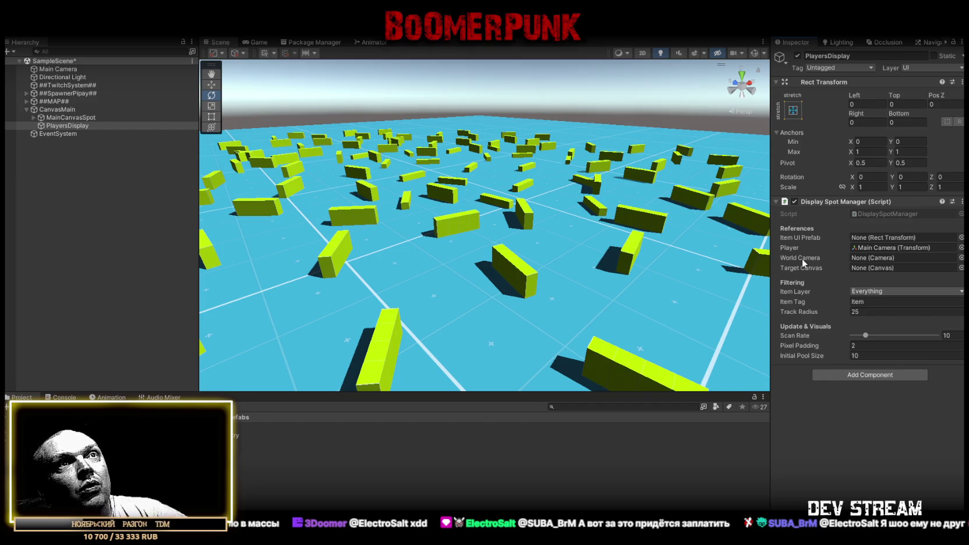
Step: Assign Main Camera as World Camera and CanvasMain as Target Canvas, then check the TRCchaters prefab's layer
{"action": "mouse_move", "coordinate": [70, 73]}
{"action": "left_mouse_down"}
{"action": "mouse_move", "coordinate": [874, 201]}
{"action": "mouse_move", "coordinate": [888, 262]}
{"action": "left_mouse_up"}
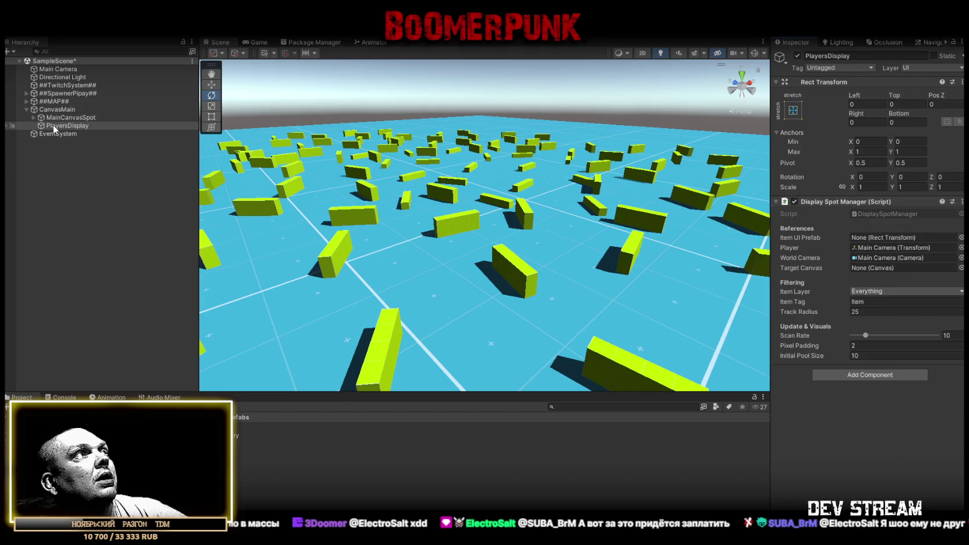
{"action": "mouse_move", "coordinate": [56, 110]}
{"action": "left_mouse_down"}
{"action": "mouse_move", "coordinate": [919, 253]}
{"action": "mouse_move", "coordinate": [848, 265]}
{"action": "mouse_move", "coordinate": [865, 268]}
{"action": "left_mouse_up"}
{"action": "left_click", "coordinate": [876, 291]}
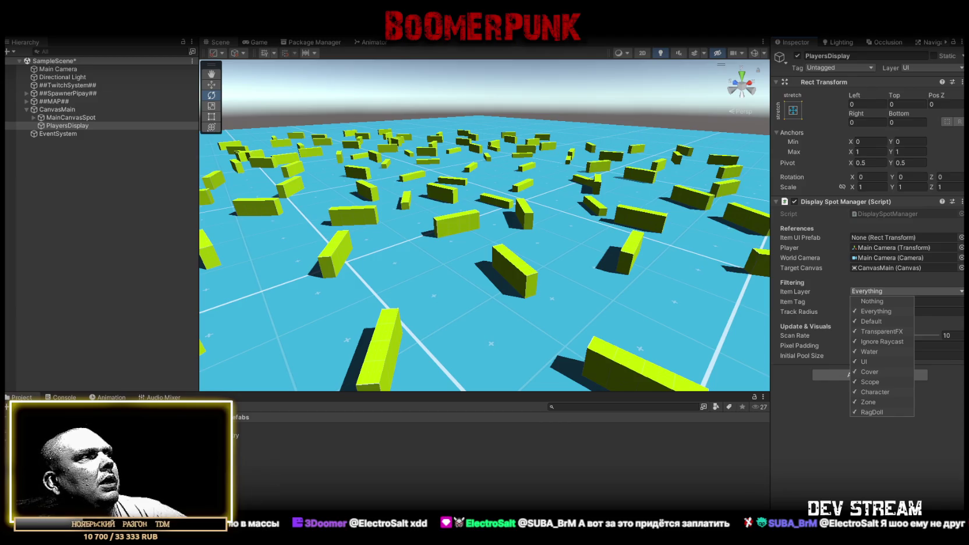
{"action": "left_click", "coordinate": [175, 443]}
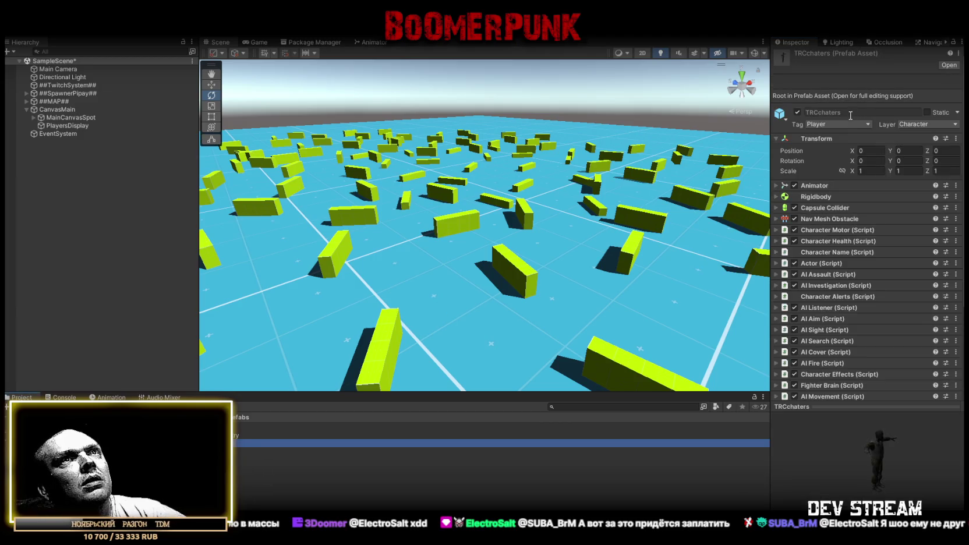
{"action": "left_click", "coordinate": [68, 126]}
Step: Limit the Item Layer filter to Character only and clear the Item Tag text
{"action": "left_click", "coordinate": [869, 291]}
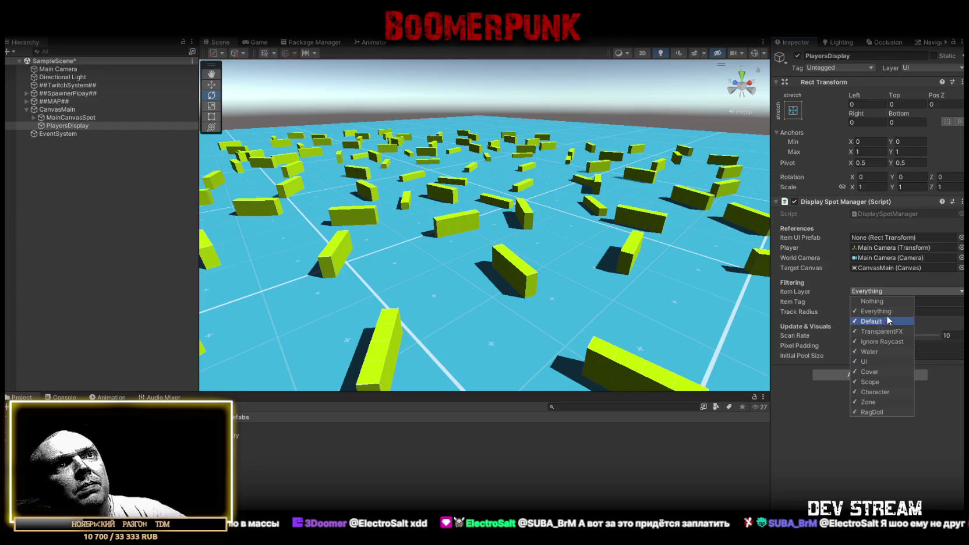
{"action": "left_click", "coordinate": [834, 387]}
{"action": "left_click", "coordinate": [878, 302]}
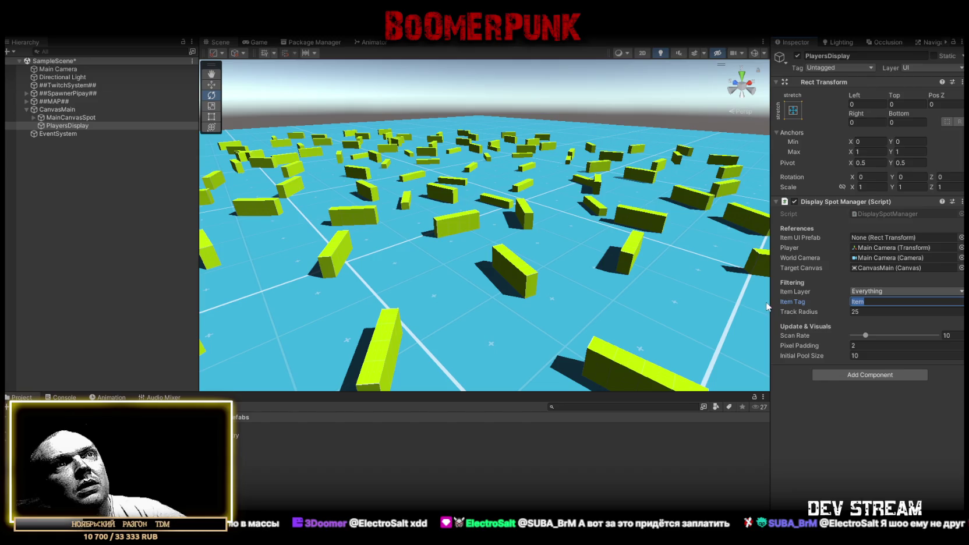
{"action": "left_click", "coordinate": [889, 291]}
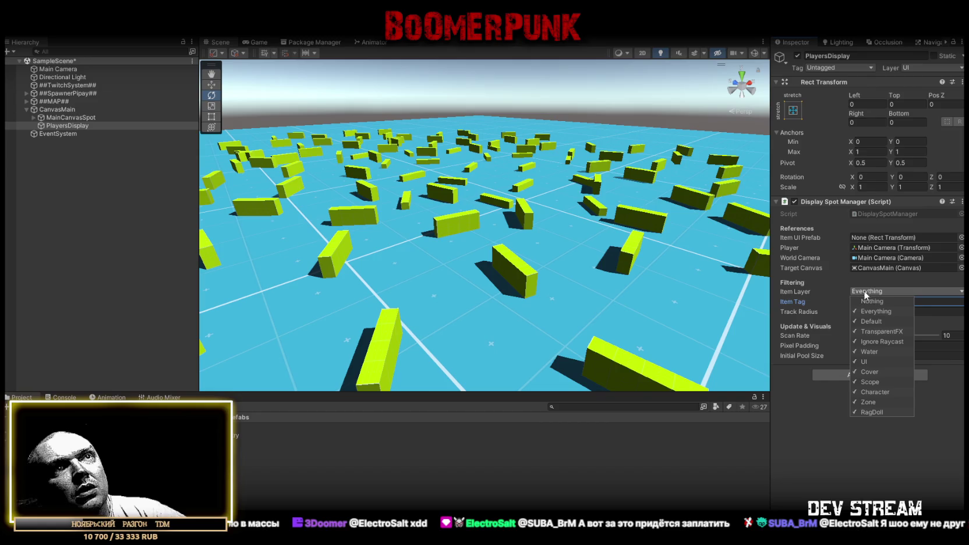
{"action": "left_click", "coordinate": [867, 301]}
{"action": "left_click", "coordinate": [861, 393]}
{"action": "left_click", "coordinate": [804, 412]}
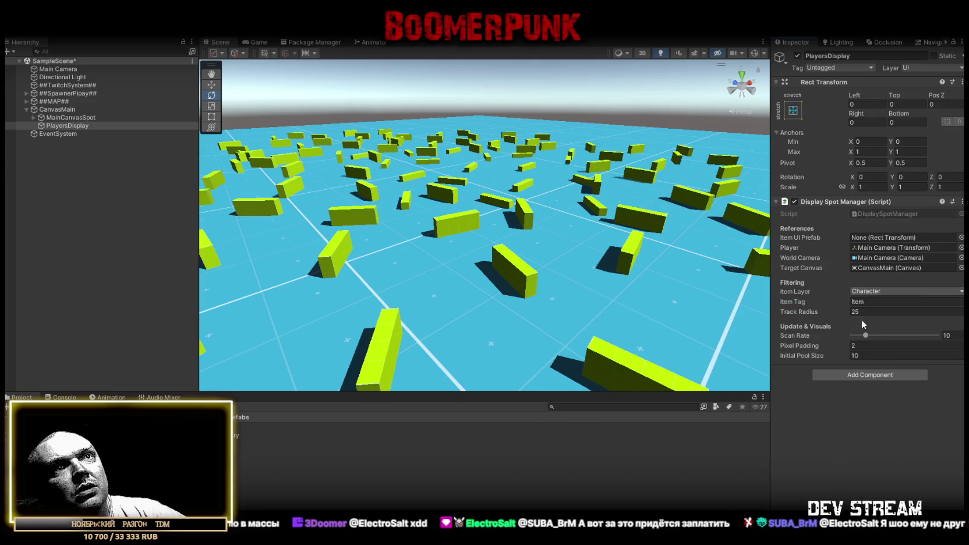
{"action": "key", "text": "BackSpace"}
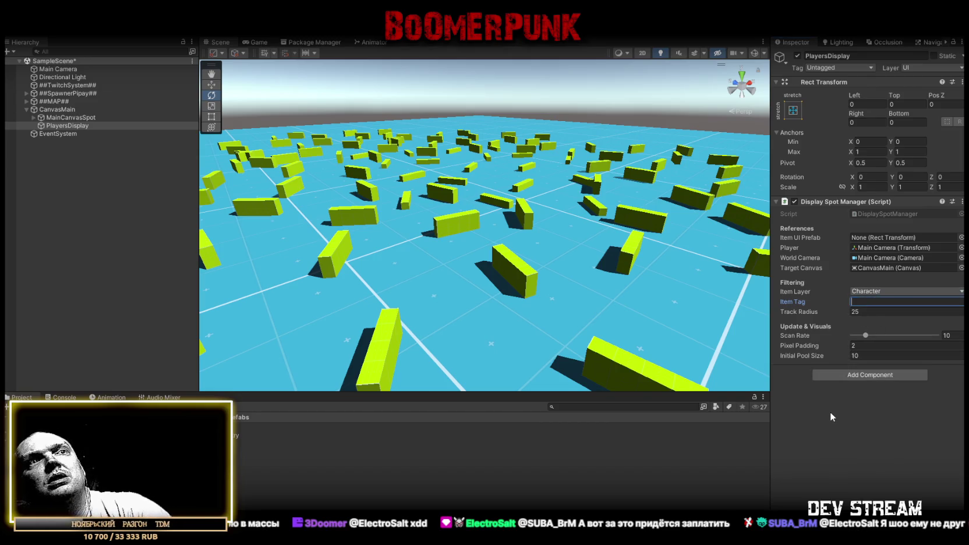
{"action": "mouse_move", "coordinate": [518, 206]}
{"action": "left_mouse_down"}
{"action": "mouse_move", "coordinate": [528, 205]}
{"action": "mouse_move", "coordinate": [480, 181]}
{"action": "left_mouse_up"}
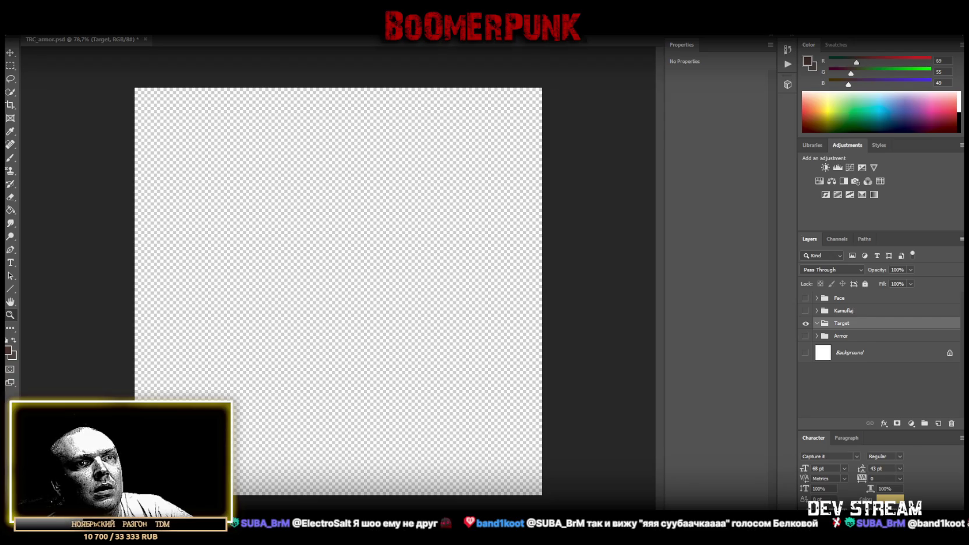
Step: Place the camera-recording frame PNG and scale it to the full canvas width
{"action": "left_click_drag", "start_coordinate": [421, 332], "coordinate": [357, 300]}
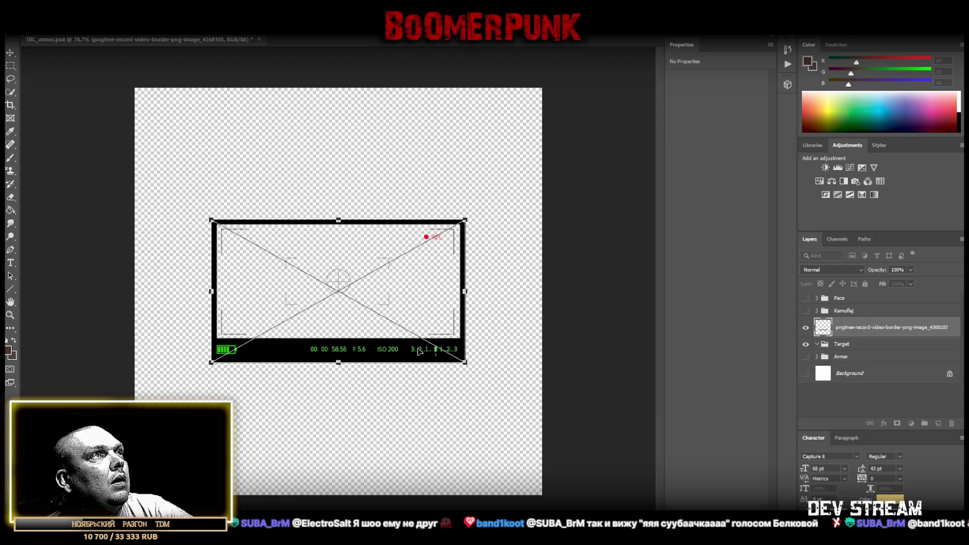
{"action": "left_click", "coordinate": [9, 315]}
{"action": "mouse_move", "coordinate": [316, 329]}
{"action": "left_mouse_down"}
{"action": "mouse_move", "coordinate": [350, 335]}
{"action": "mouse_move", "coordinate": [318, 340]}
{"action": "left_mouse_up"}
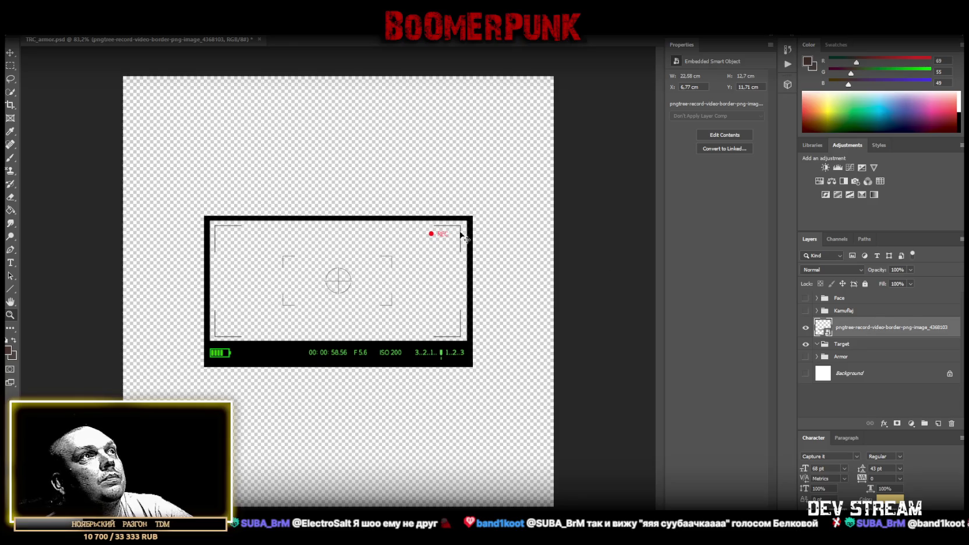
{"action": "key", "text": "ctrl+t"}
{"action": "left_click_drag", "start_coordinate": [207, 285], "coordinate": [123, 291]}
{"action": "left_click_drag", "start_coordinate": [472, 291], "coordinate": [553, 291]}
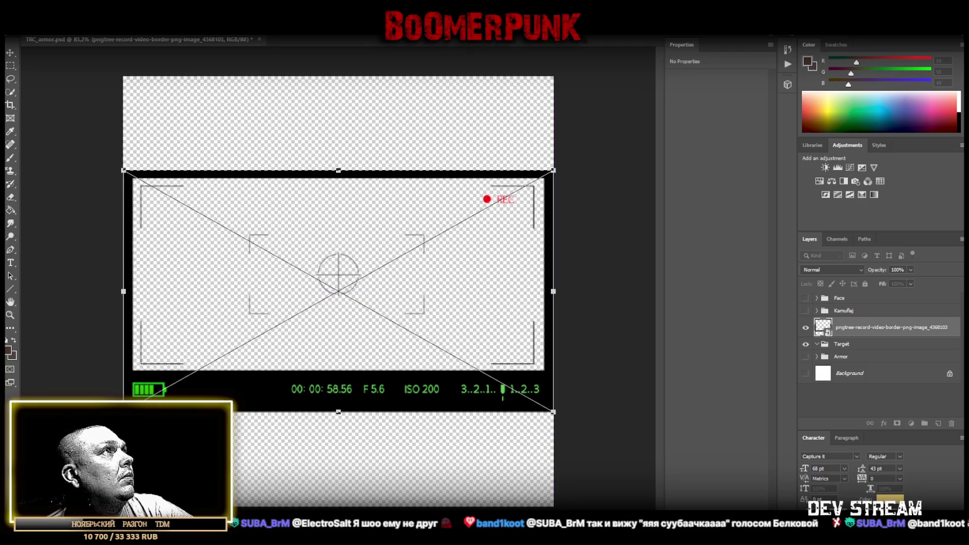
{"action": "key", "text": "Return"}
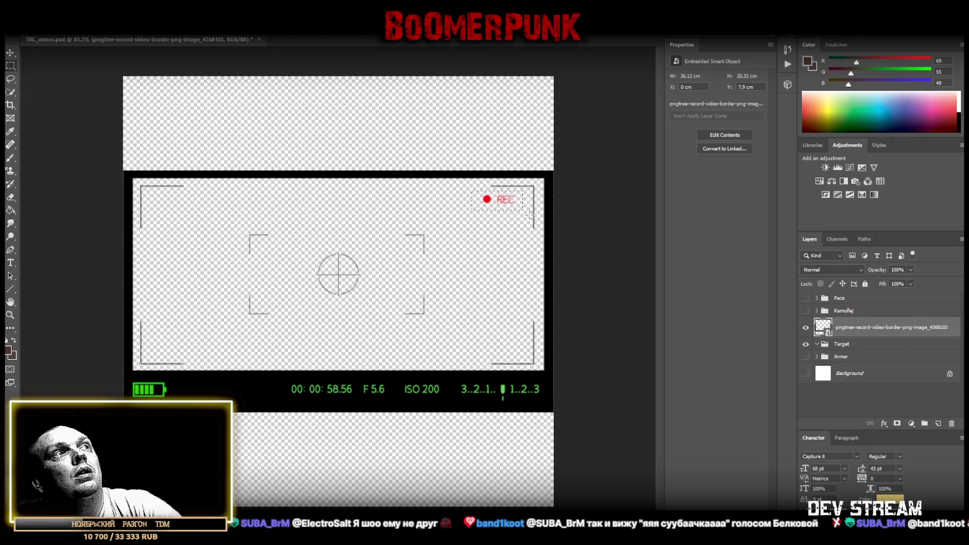
Step: Rasterize the frame layer so its REC marker becomes editable
{"action": "key", "text": "Delete"}
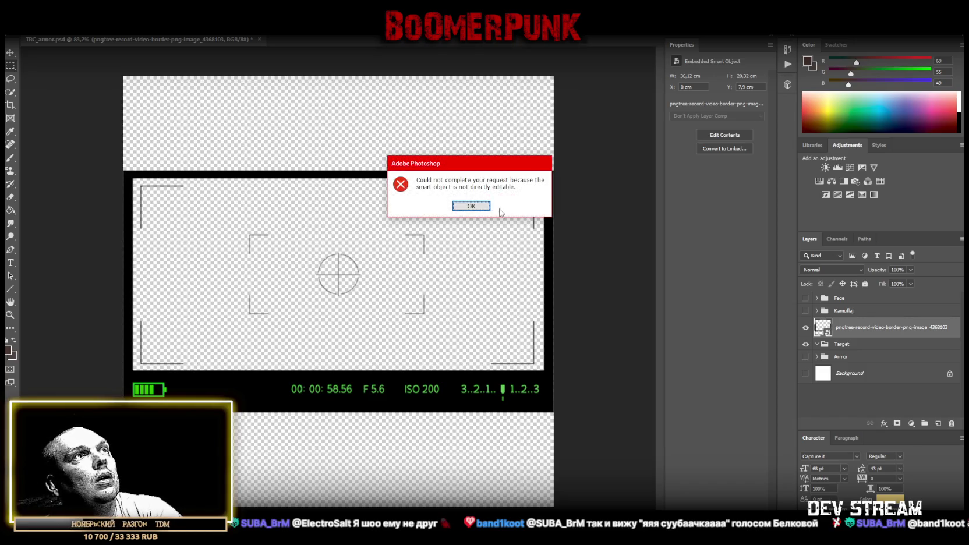
{"action": "key", "text": "Return"}
{"action": "right_click", "coordinate": [854, 334]}
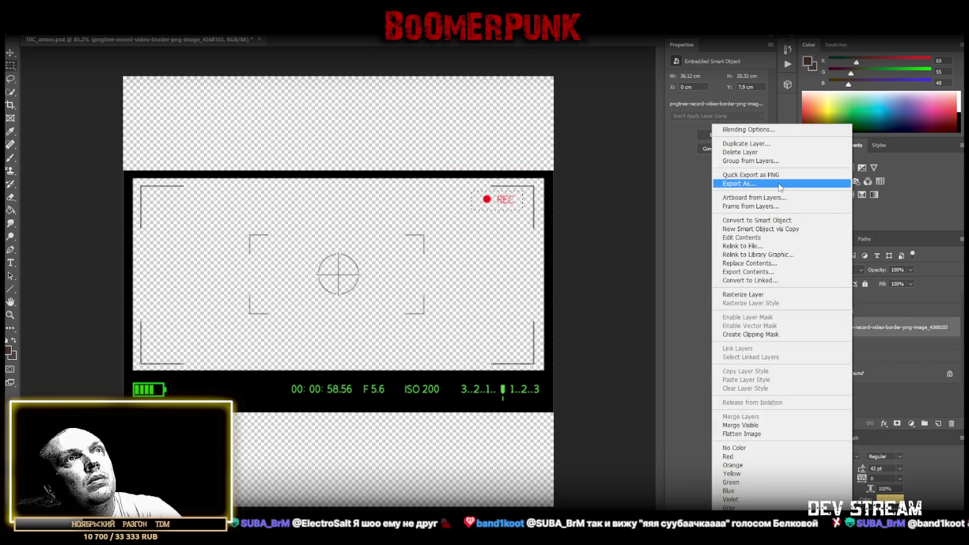
{"action": "left_click", "coordinate": [745, 294]}
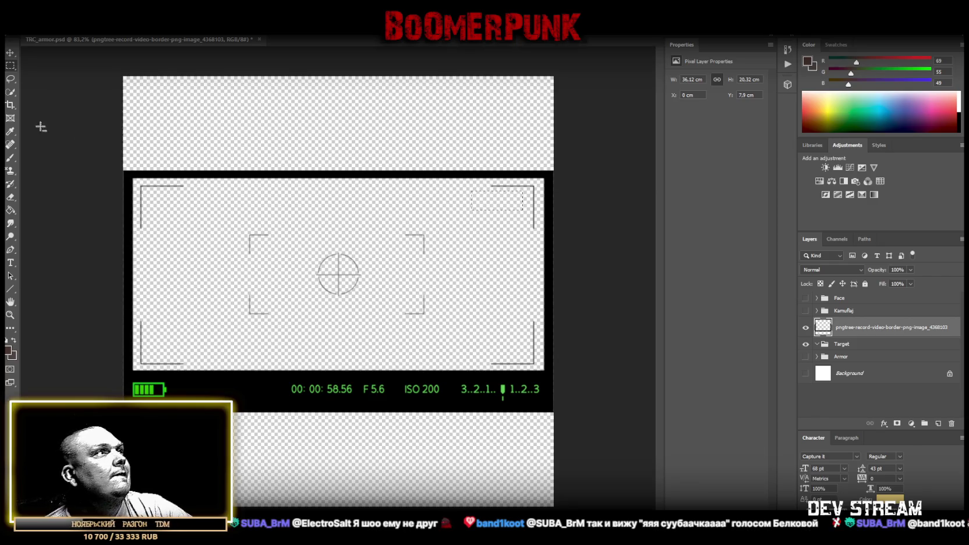
{"action": "left_click", "coordinate": [12, 78]}
Step: Cut the top of the frame onto its own layer and move it to the canvas top
{"action": "left_click", "coordinate": [15, 56]}
{"action": "left_click_drag", "start_coordinate": [277, 172], "coordinate": [277, 186]}
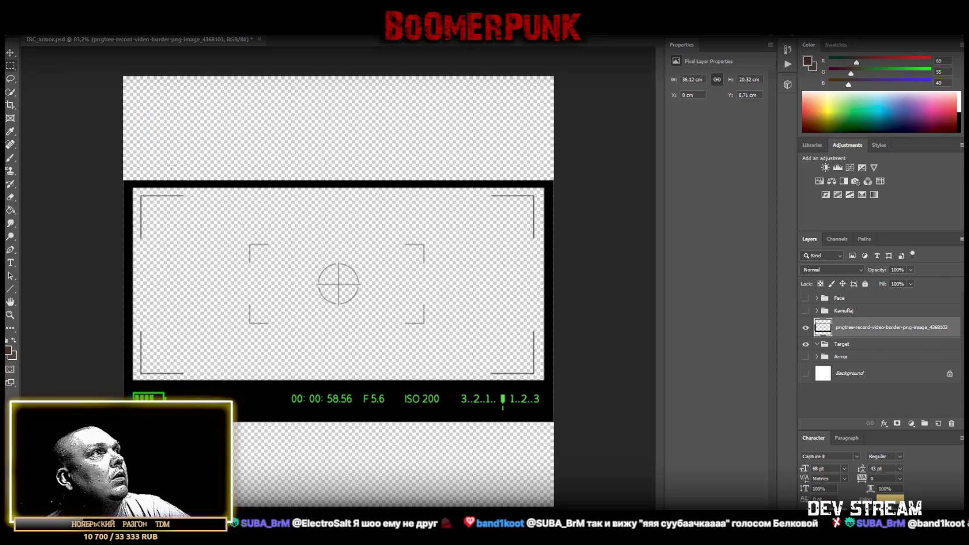
{"action": "mouse_move", "coordinate": [105, 148]}
{"action": "left_mouse_down"}
{"action": "mouse_move", "coordinate": [100, 158]}
{"action": "mouse_move", "coordinate": [201, 255]}
{"action": "mouse_move", "coordinate": [627, 258]}
{"action": "mouse_move", "coordinate": [634, 278]}
{"action": "left_mouse_up"}
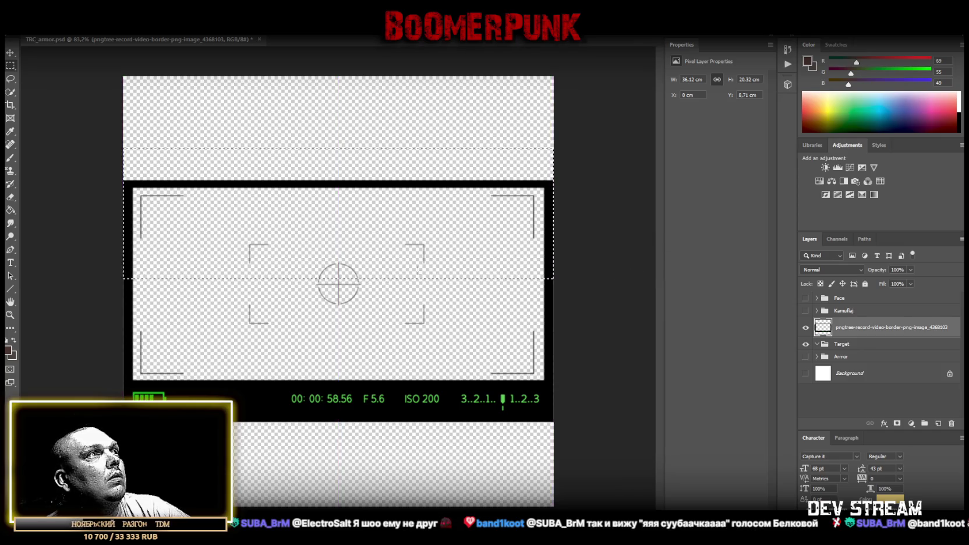
{"action": "mouse_move", "coordinate": [236, 334]}
{"action": "left_mouse_down"}
{"action": "mouse_move", "coordinate": [460, 234]}
{"action": "mouse_move", "coordinate": [448, 235]}
{"action": "left_mouse_up"}
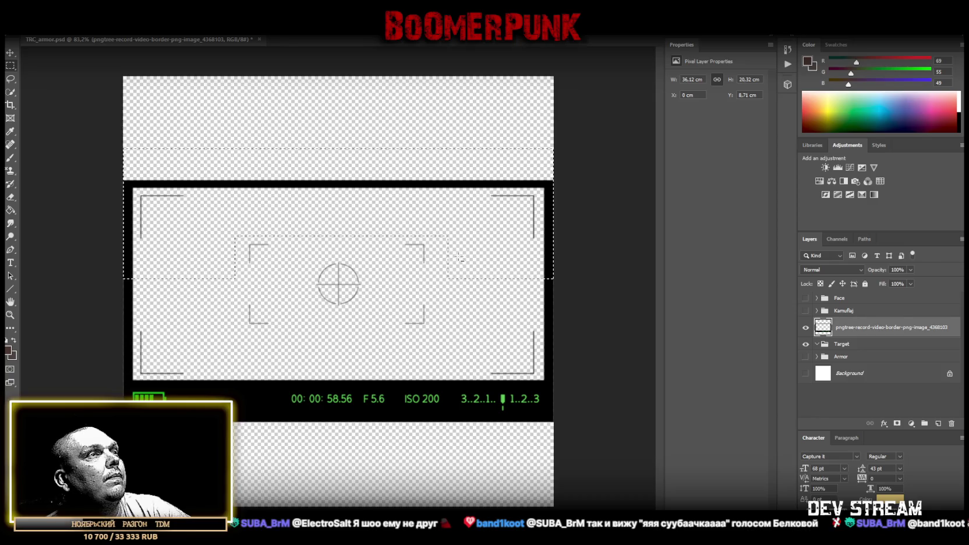
{"action": "right_click", "coordinate": [314, 186]}
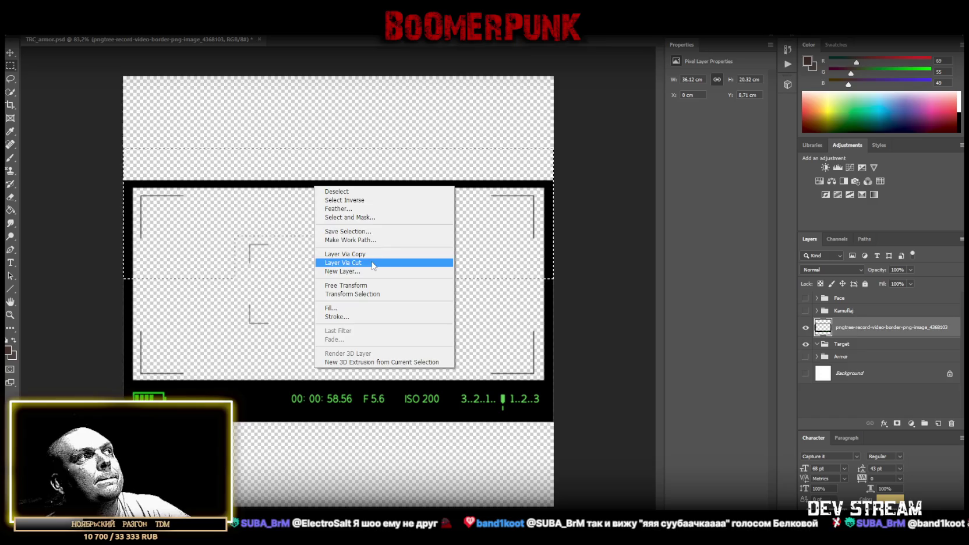
{"action": "left_click", "coordinate": [373, 265]}
{"action": "left_click_drag", "start_coordinate": [315, 186], "coordinate": [317, 82]}
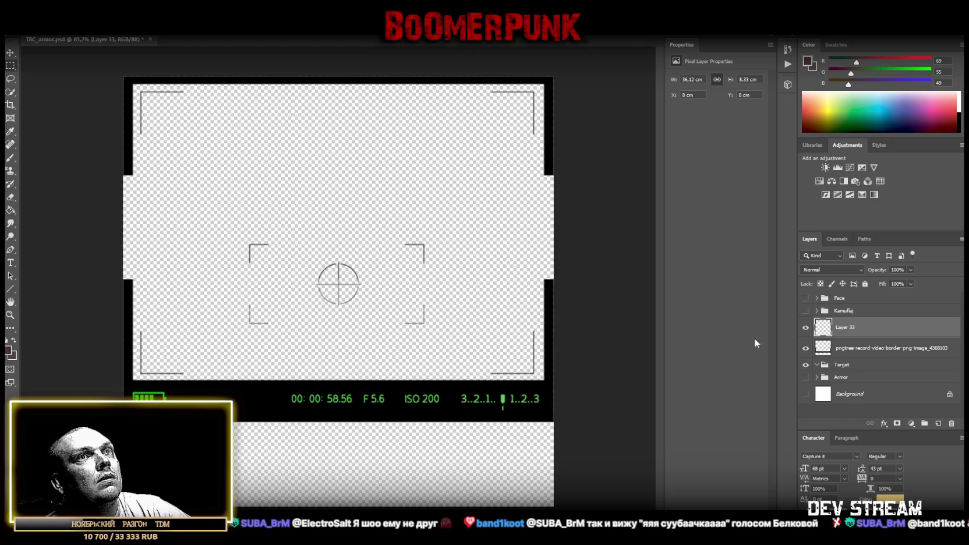
Step: Cut the frame's bottom part onto a new layer and move it down the canvas
{"action": "left_click", "coordinate": [890, 348]}
{"action": "mouse_move", "coordinate": [119, 453]}
{"action": "left_mouse_down"}
{"action": "mouse_move", "coordinate": [541, 309]}
{"action": "mouse_move", "coordinate": [592, 268]}
{"action": "mouse_move", "coordinate": [589, 277]}
{"action": "left_mouse_up"}
{"action": "mouse_move", "coordinate": [226, 211]}
{"action": "left_mouse_down"}
{"action": "mouse_move", "coordinate": [236, 244]}
{"action": "mouse_move", "coordinate": [460, 338]}
{"action": "left_mouse_up"}
{"action": "right_click", "coordinate": [258, 318]}
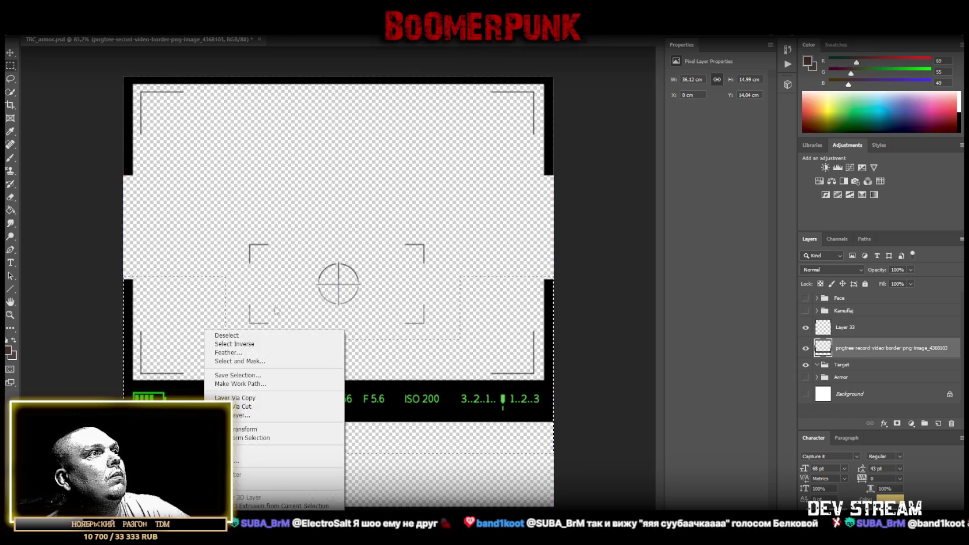
{"action": "left_click", "coordinate": [250, 406]}
{"action": "left_click", "coordinate": [10, 54]}
{"action": "left_click_drag", "start_coordinate": [272, 412], "coordinate": [279, 496]}
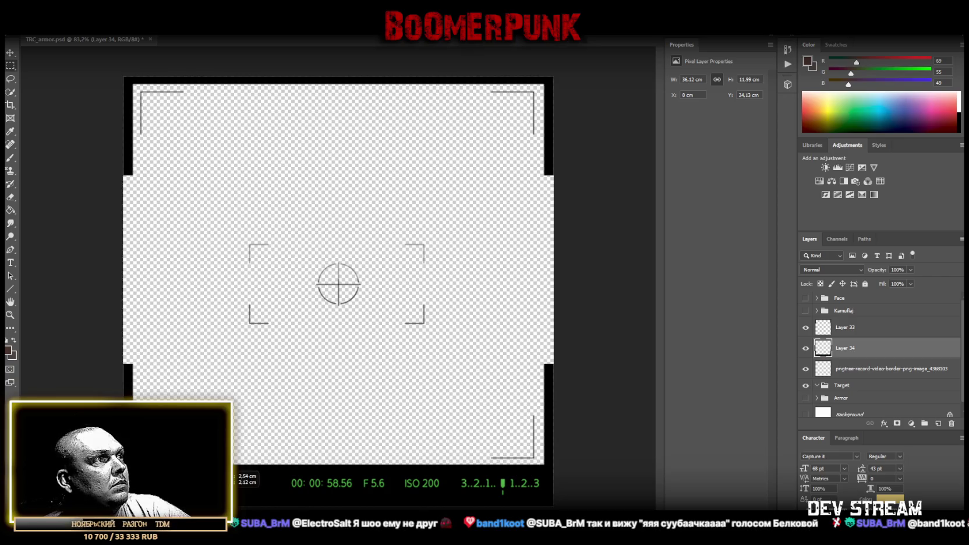
Step: Widen the bottom info strip on both sides and shift it up slightly
{"action": "right_click", "coordinate": [205, 487]}
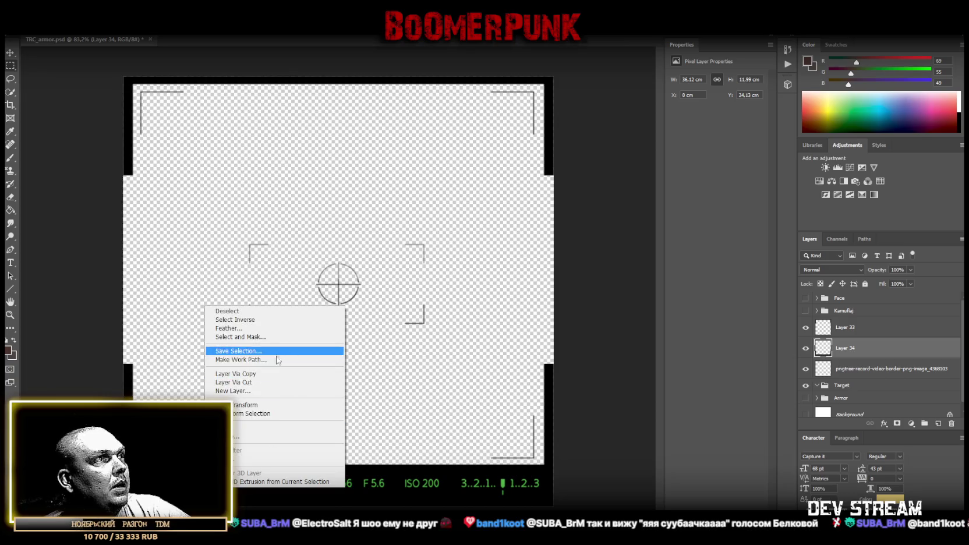
{"action": "left_click", "coordinate": [275, 405]}
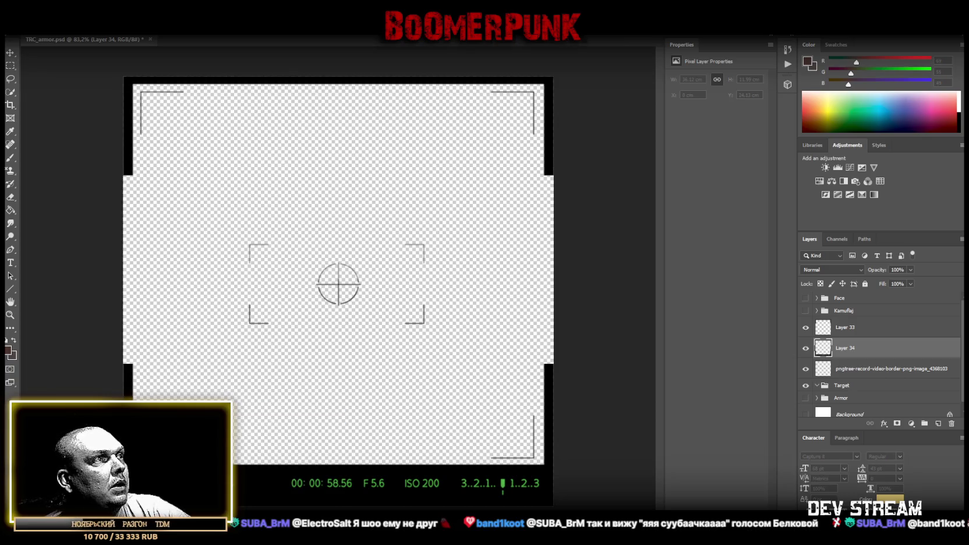
{"action": "mouse_move", "coordinate": [385, 483]}
{"action": "left_mouse_down"}
{"action": "mouse_move", "coordinate": [547, 473]}
{"action": "mouse_move", "coordinate": [543, 483]}
{"action": "left_mouse_up"}
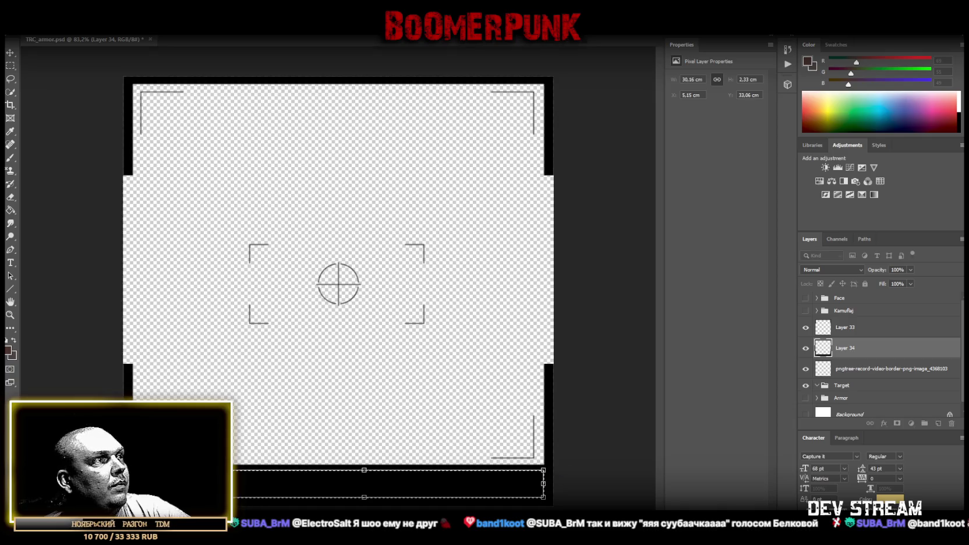
{"action": "left_click_drag", "start_coordinate": [184, 483], "coordinate": [143, 483]}
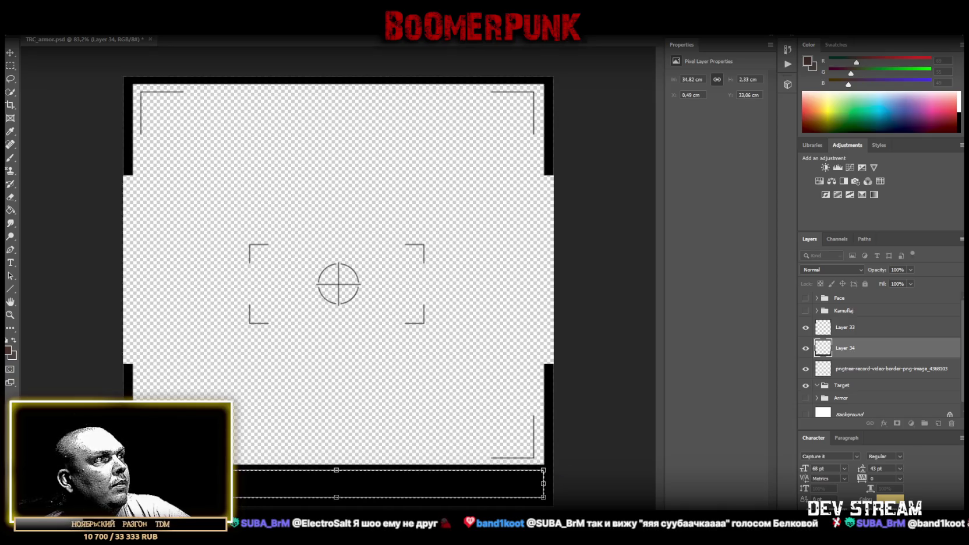
{"action": "key", "text": "Return"}
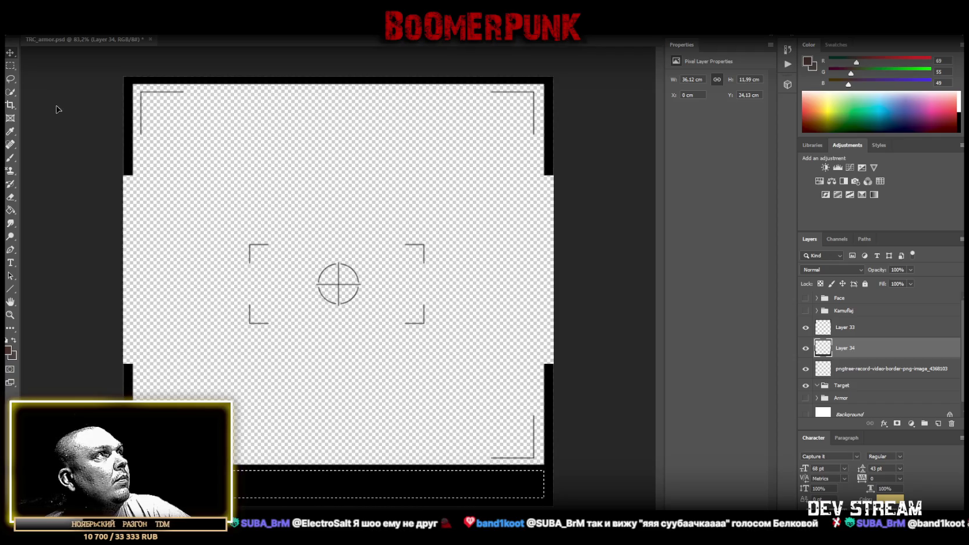
{"action": "left_click_drag", "start_coordinate": [340, 481], "coordinate": [339, 451]}
Step: Stretch the selected black bottom bar down to the canvas edge
{"action": "left_click", "coordinate": [7, 64]}
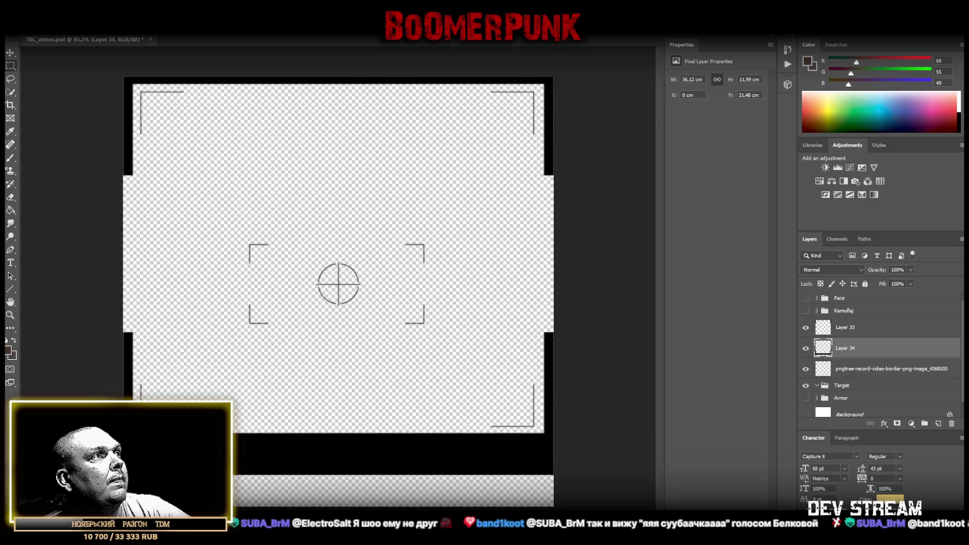
{"action": "mouse_move", "coordinate": [123, 442]}
{"action": "left_mouse_down"}
{"action": "mouse_move", "coordinate": [608, 464]}
{"action": "mouse_move", "coordinate": [610, 473]}
{"action": "left_mouse_up"}
{"action": "right_click", "coordinate": [414, 456]}
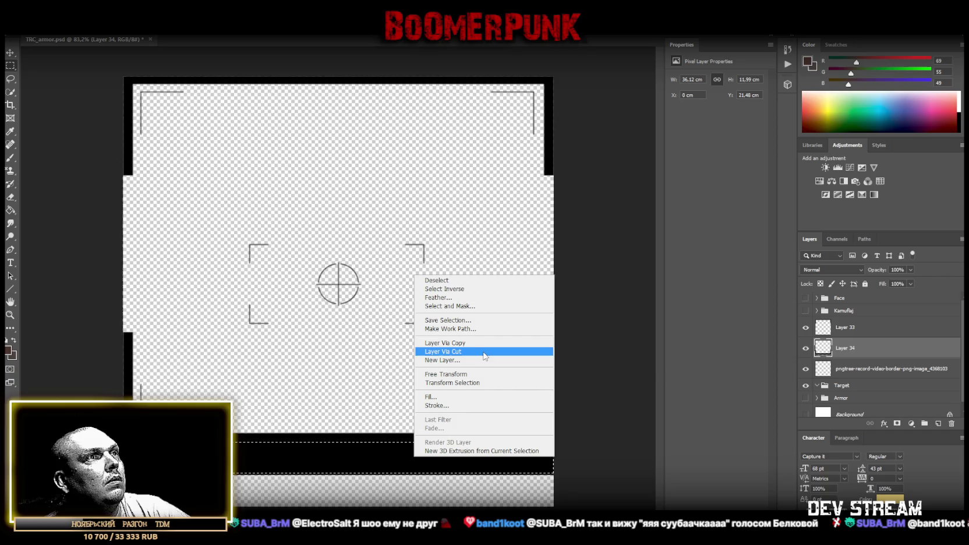
{"action": "left_click", "coordinate": [473, 372]}
{"action": "left_click_drag", "start_coordinate": [338, 472], "coordinate": [338, 506]}
{"action": "key", "text": "Return"}
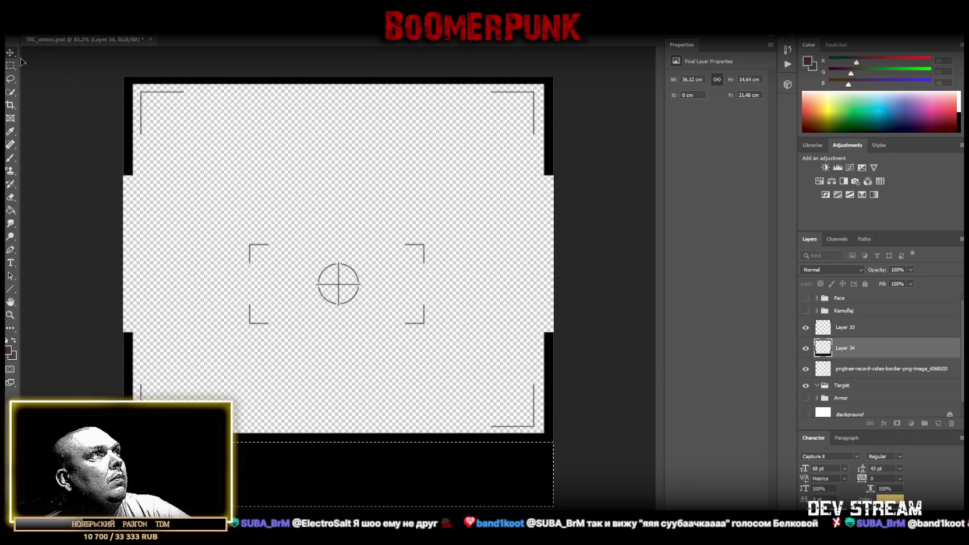
Step: Try moving Layer 33 down, undo the move, and clear the selection
{"action": "left_click", "coordinate": [872, 332]}
{"action": "left_click_drag", "start_coordinate": [225, 88], "coordinate": [224, 103]}
{"action": "key", "text": "ctrl+z"}
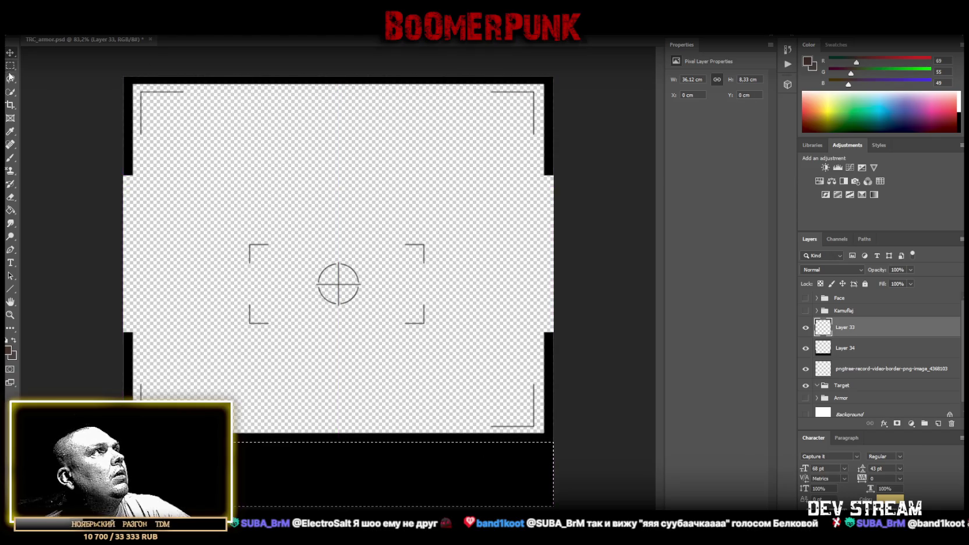
{"action": "left_click", "coordinate": [17, 79]}
{"action": "key", "text": "ctrl+d"}
Step: Move Layer 33 down about 2.68 cm, fill a thin top strip black, and align the border left
{"action": "left_click_drag", "start_coordinate": [226, 87], "coordinate": [225, 115]}
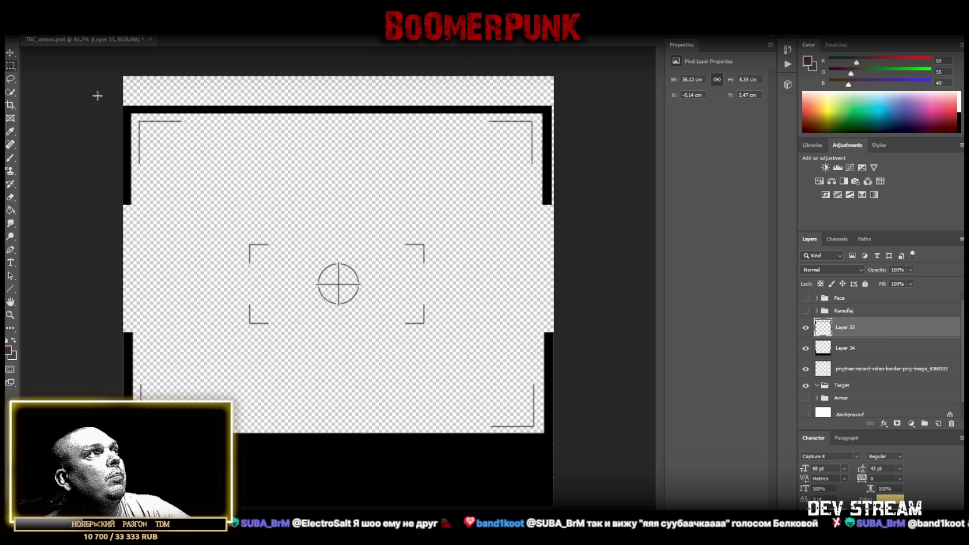
{"action": "left_click_drag", "start_coordinate": [121, 106], "coordinate": [586, 110]}
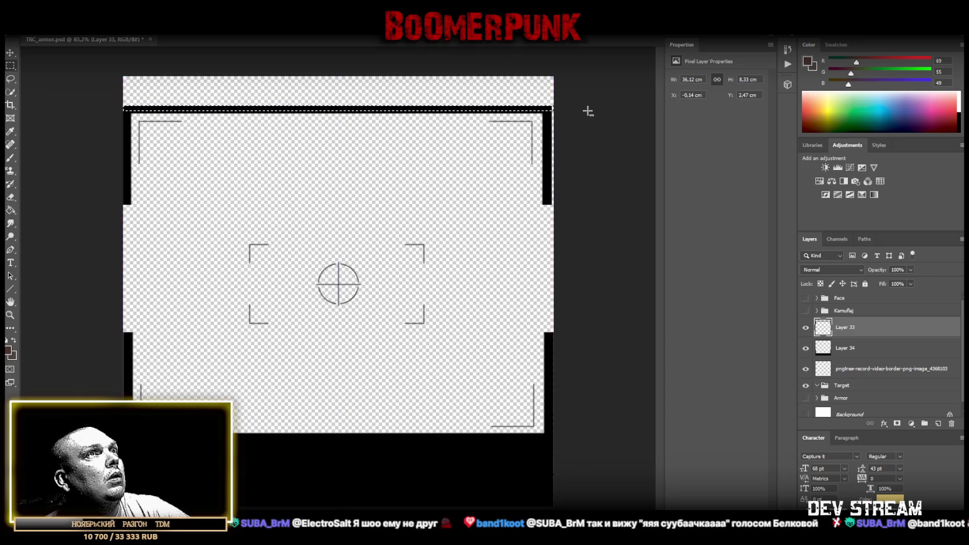
{"action": "key", "text": "alt+BackSpace"}
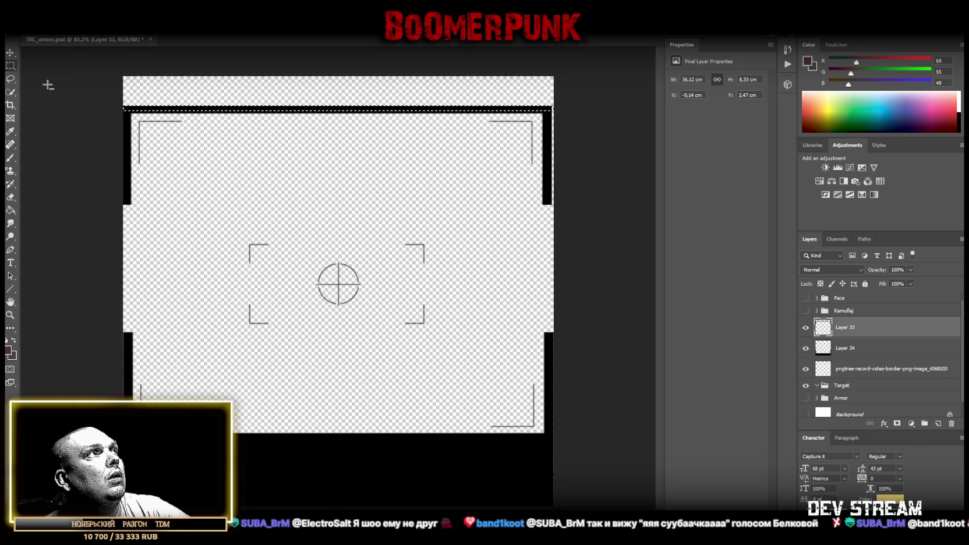
{"action": "key", "text": "ctrl+d"}
{"action": "key", "text": "l"}
{"action": "left_click_drag", "start_coordinate": [133, 124], "coordinate": [135, 123]}
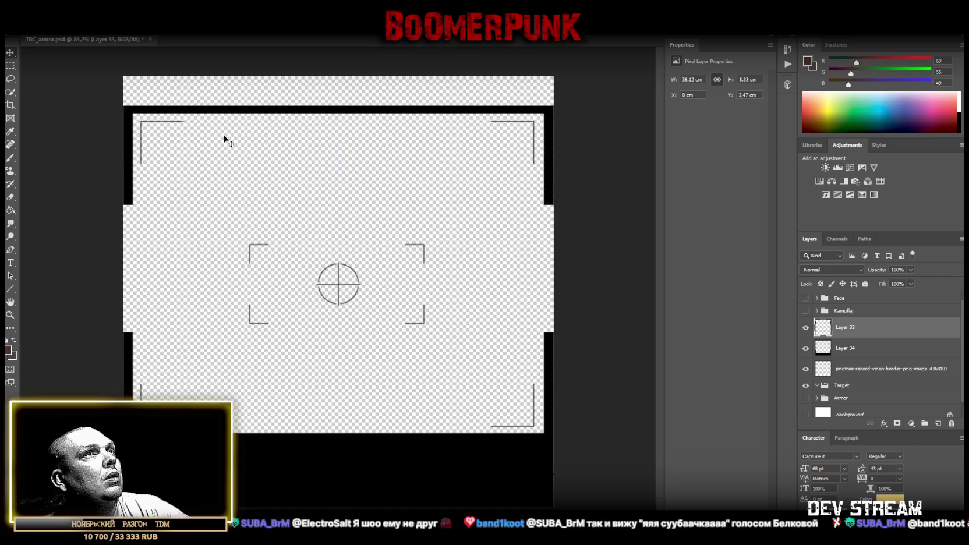
Step: Stretch a thin strip below the top bar up to the canvas top edge
{"action": "left_click", "coordinate": [11, 66]}
{"action": "left_click_drag", "start_coordinate": [122, 106], "coordinate": [593, 112]}
{"action": "right_click", "coordinate": [524, 112]}
{"action": "left_click", "coordinate": [589, 212]}
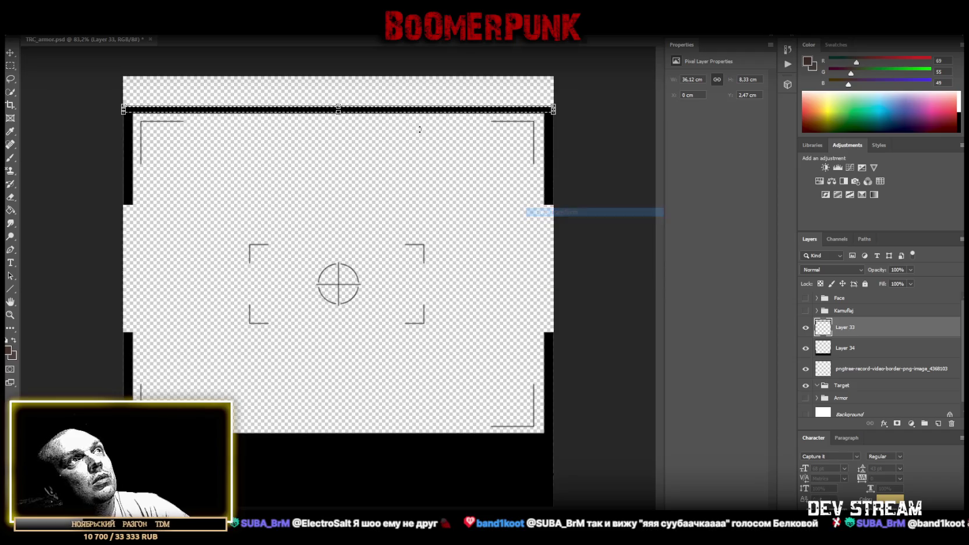
{"action": "left_click_drag", "start_coordinate": [339, 108], "coordinate": [336, 75]}
{"action": "key", "text": "Return"}
{"action": "key", "text": "ctrl+d"}
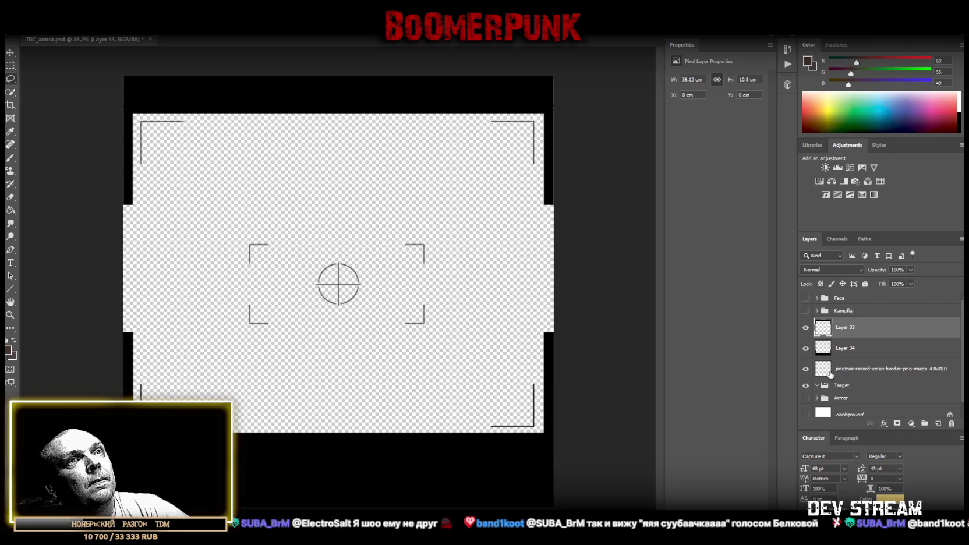
Step: Move the crosshair and brackets layer up to X 10.58 cm, Y 12.35 cm
{"action": "left_click", "coordinate": [830, 372]}
{"action": "left_click", "coordinate": [11, 54]}
{"action": "mouse_move", "coordinate": [357, 291]}
{"action": "left_mouse_down"}
{"action": "mouse_move", "coordinate": [359, 266]}
{"action": "mouse_move", "coordinate": [337, 277]}
{"action": "mouse_move", "coordinate": [348, 277]}
{"action": "mouse_move", "coordinate": [356, 255]}
{"action": "mouse_move", "coordinate": [350, 283]}
{"action": "mouse_move", "coordinate": [352, 254]}
{"action": "mouse_move", "coordinate": [350, 266]}
{"action": "left_mouse_up"}
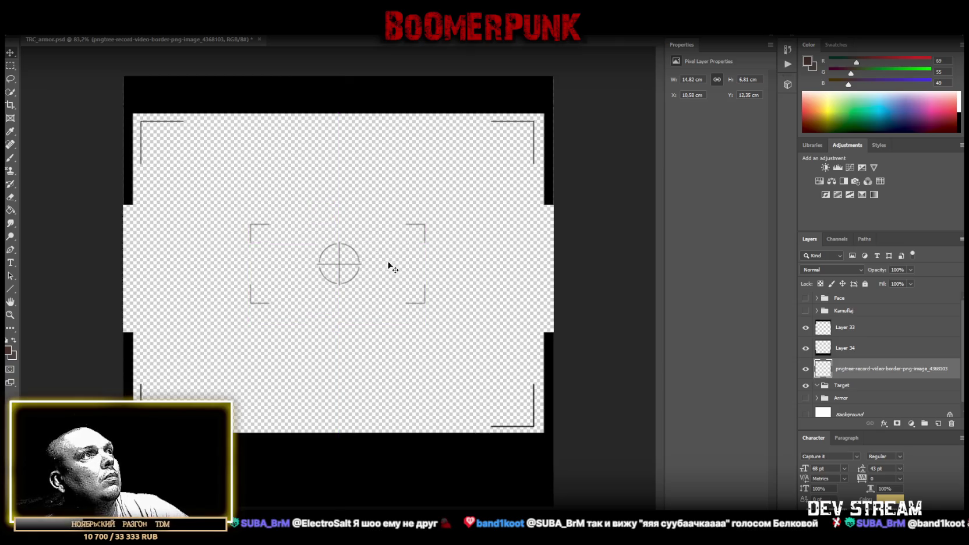
Step: Duplicate the border image layer and merge the copy with Layer 33
{"action": "right_click", "coordinate": [869, 371]}
{"action": "left_click", "coordinate": [752, 169]}
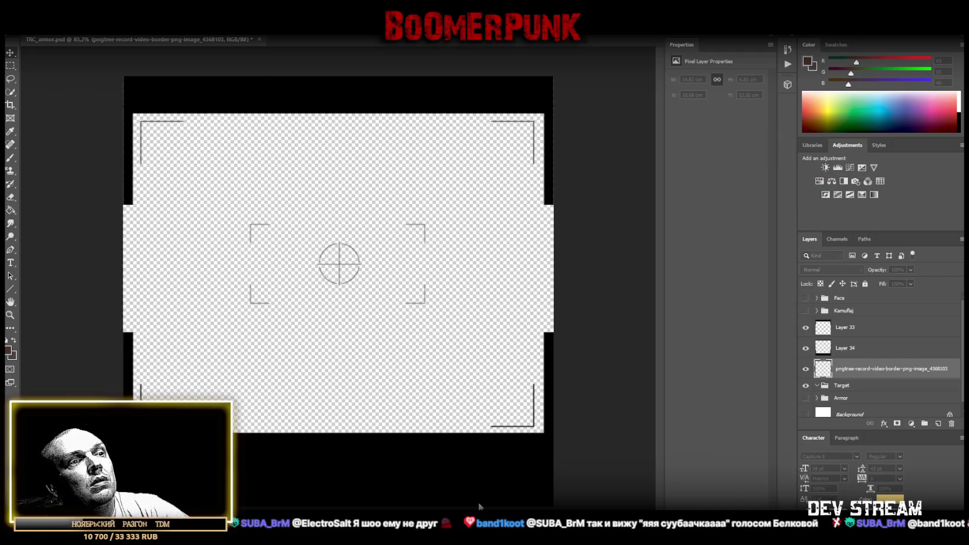
{"action": "key", "text": "Return"}
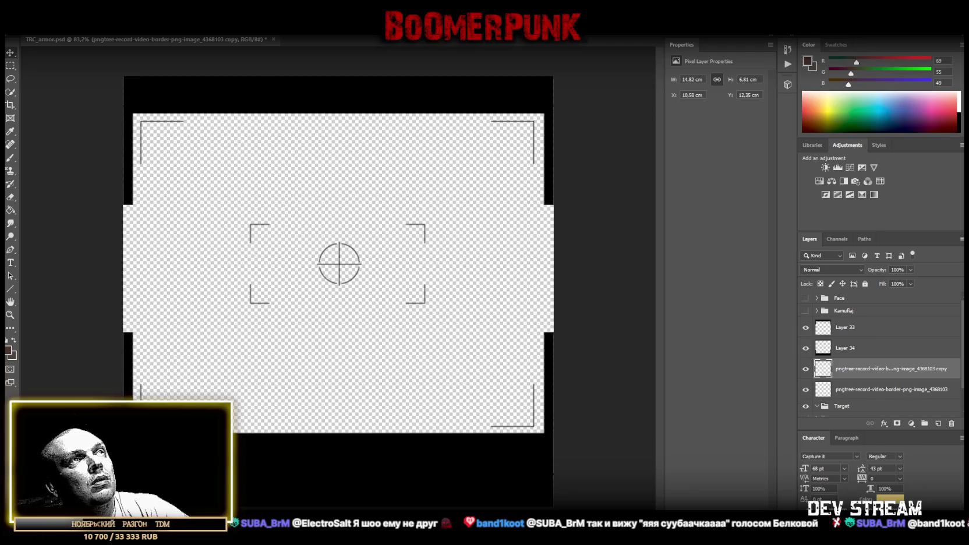
{"action": "left_click", "coordinate": [855, 328]}
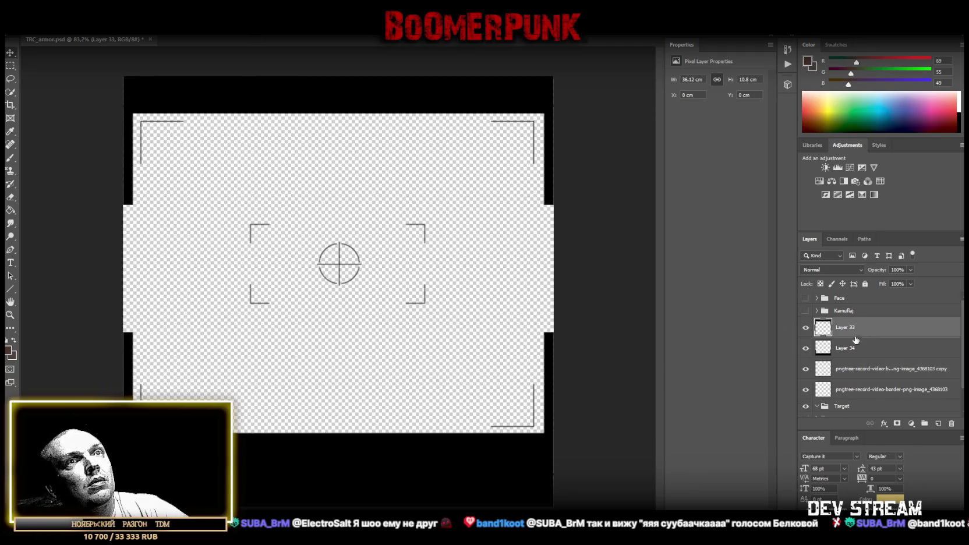
{"action": "left_click", "coordinate": [854, 368], "text": "shift"}
{"action": "right_click", "coordinate": [855, 372]}
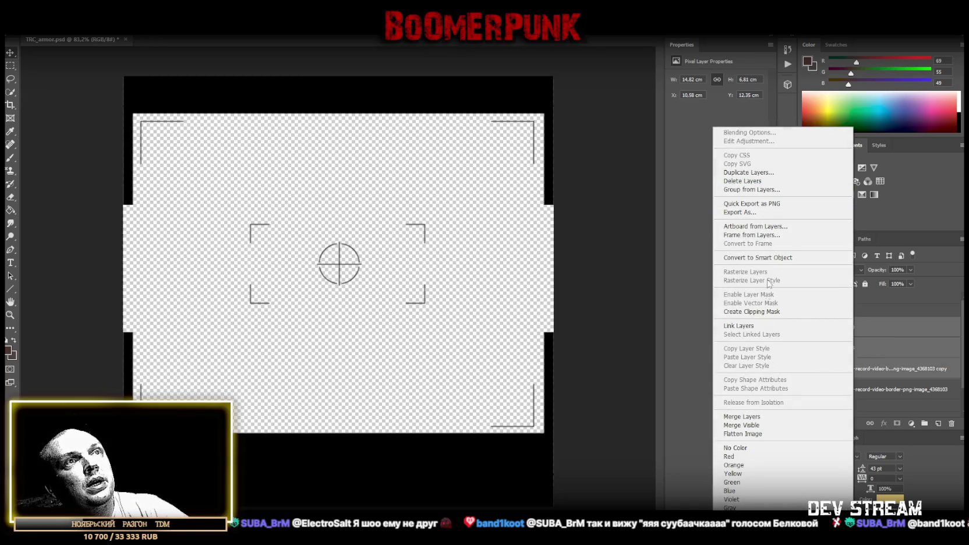
{"action": "left_click", "coordinate": [751, 416]}
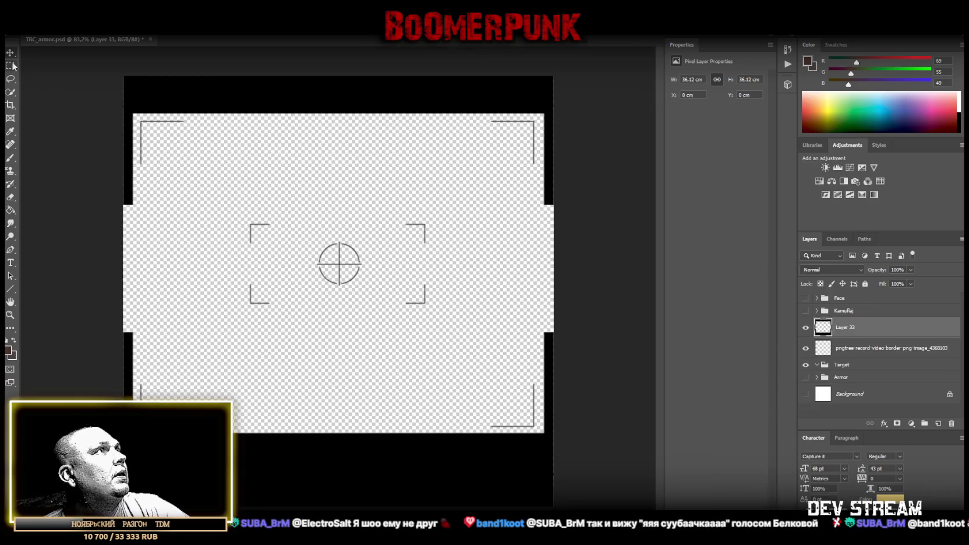
Step: Cut most of the image to Layer 34, duplicate it, and merge Layers 34 copy, 34 and 33
{"action": "mouse_move", "coordinate": [136, 114]}
{"action": "left_mouse_down"}
{"action": "mouse_move", "coordinate": [522, 395]}
{"action": "mouse_move", "coordinate": [538, 432]}
{"action": "left_mouse_up"}
{"action": "right_click", "coordinate": [331, 299]}
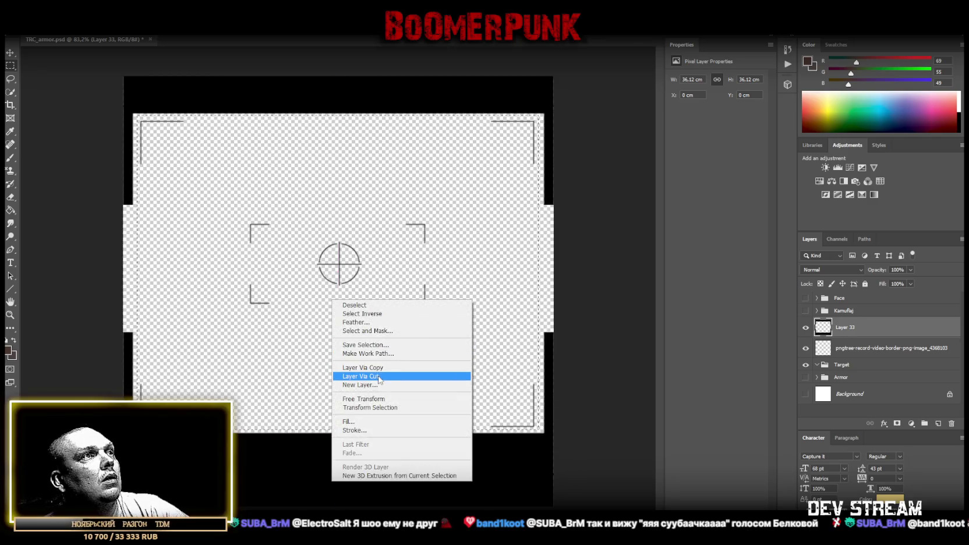
{"action": "left_click", "coordinate": [379, 379]}
{"action": "right_click", "coordinate": [880, 326]}
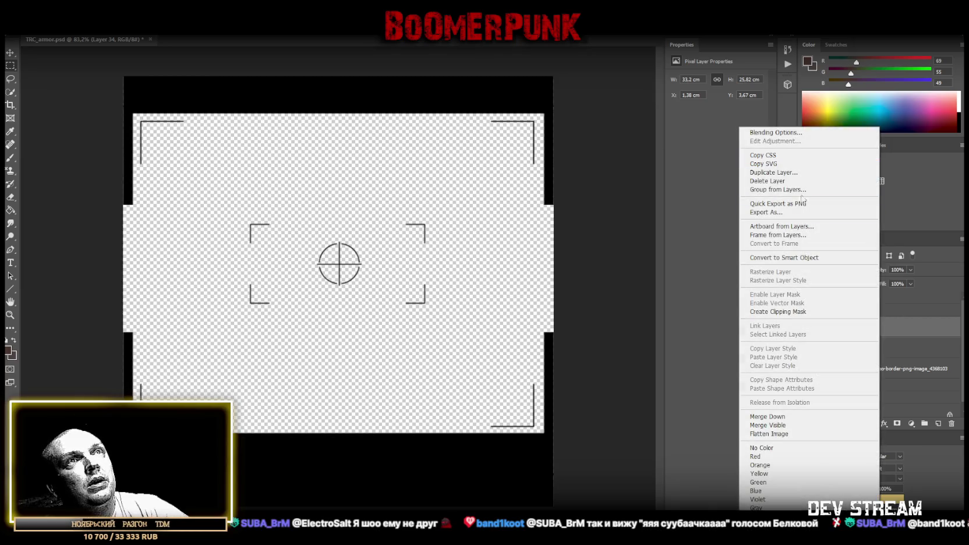
{"action": "left_click", "coordinate": [802, 205]}
{"action": "key", "text": "Return"}
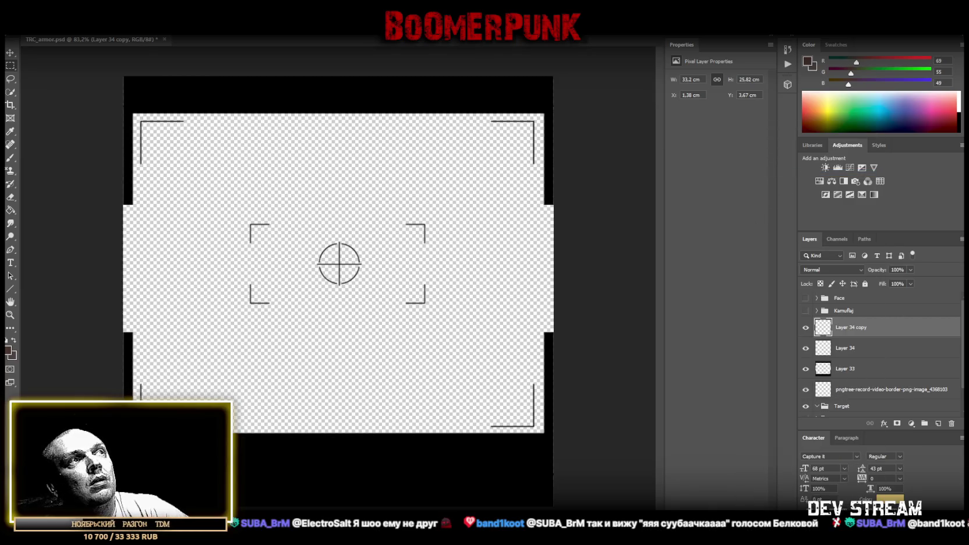
{"action": "left_click", "coordinate": [852, 368], "text": "shift"}
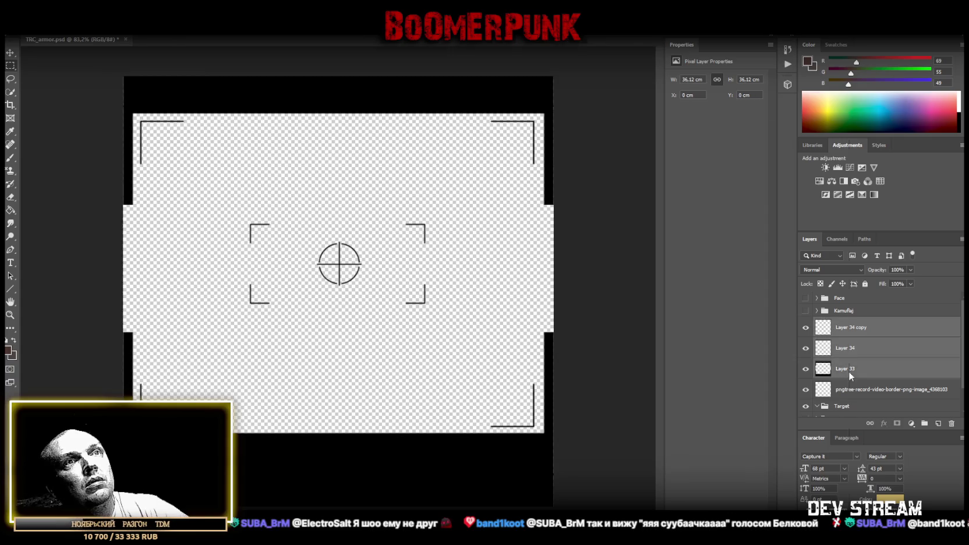
{"action": "right_click", "coordinate": [848, 371]}
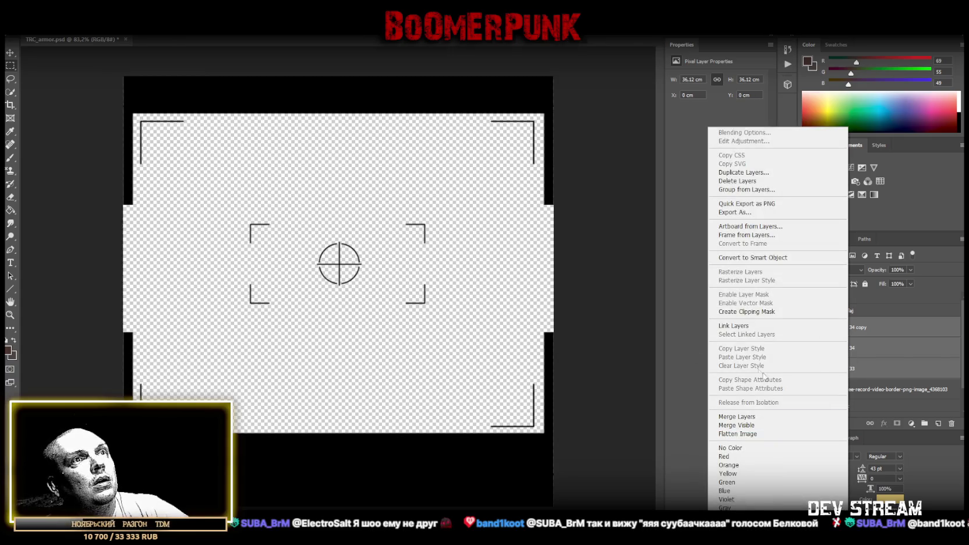
{"action": "left_click", "coordinate": [737, 417]}
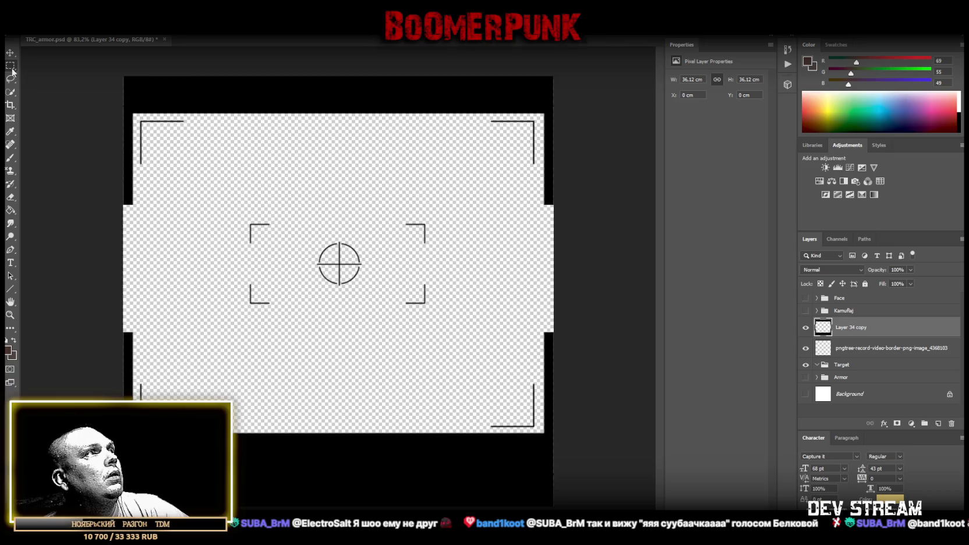
{"action": "key", "text": "ctrl+semicolon"}
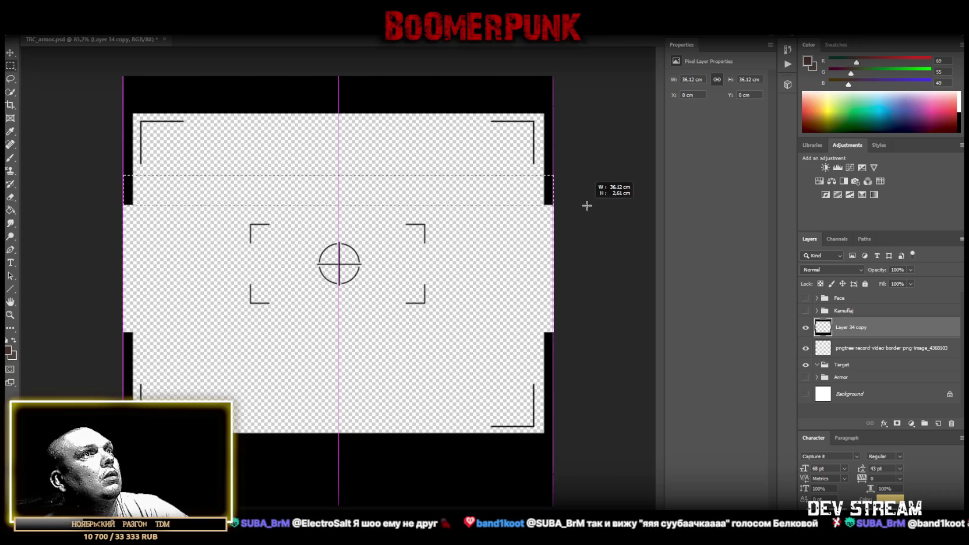
Step: Stretch the selected band of the marker layer downward and deselect
{"action": "right_click", "coordinate": [541, 194]}
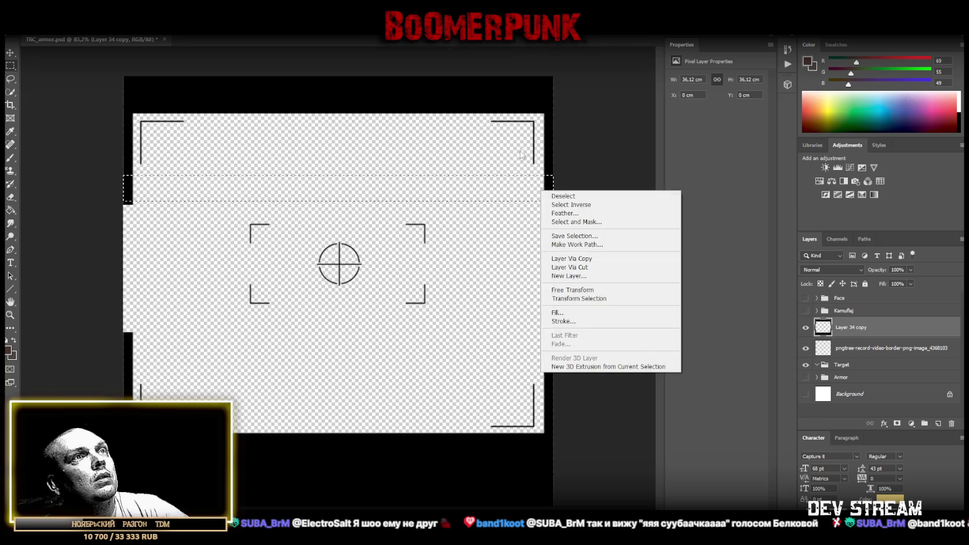
{"action": "left_click", "coordinate": [582, 289]}
{"action": "left_click_drag", "start_coordinate": [338, 201], "coordinate": [339, 363]}
{"action": "key", "text": "Return"}
{"action": "key", "text": "ctrl+d"}
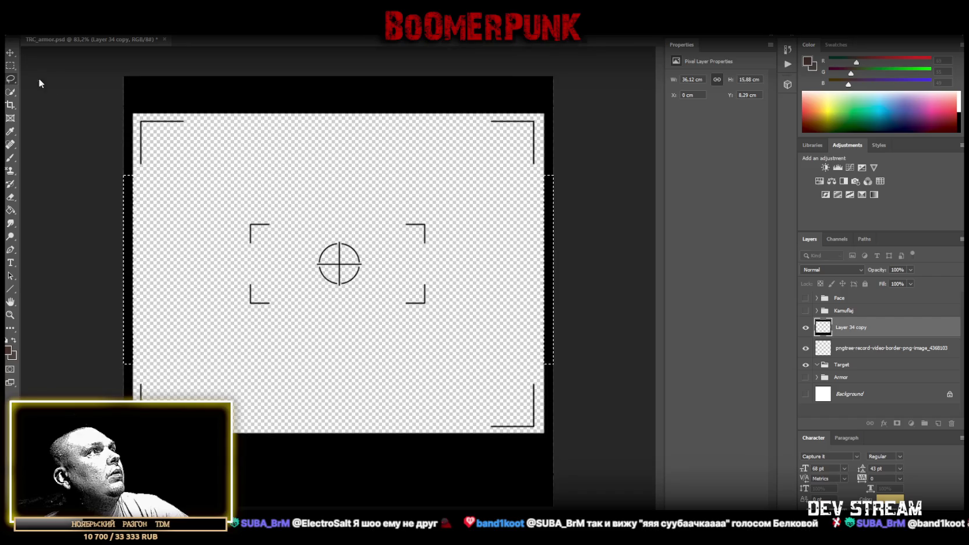
Step: Save TRC_armor.psd
{"action": "key", "text": "ctrl+s"}
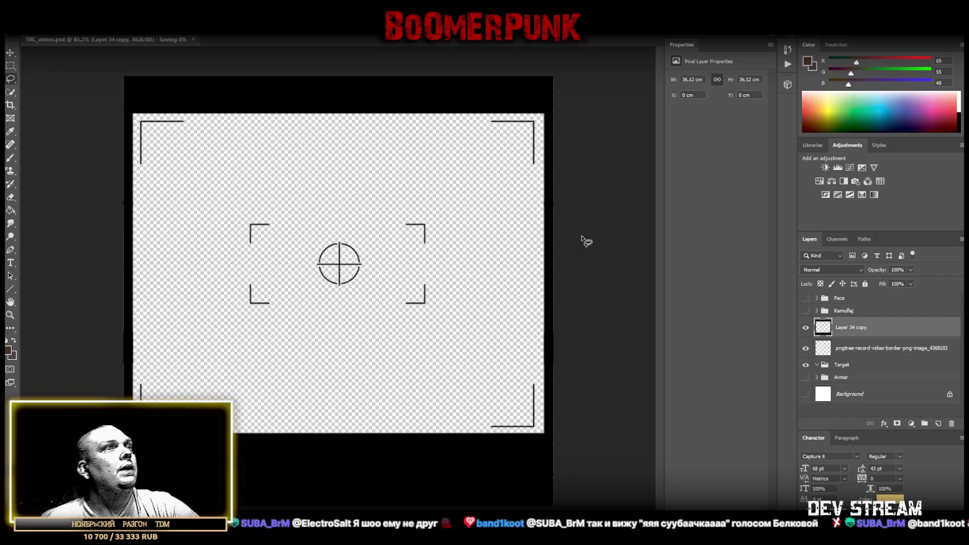
{"action": "key", "text": "alt+f"}
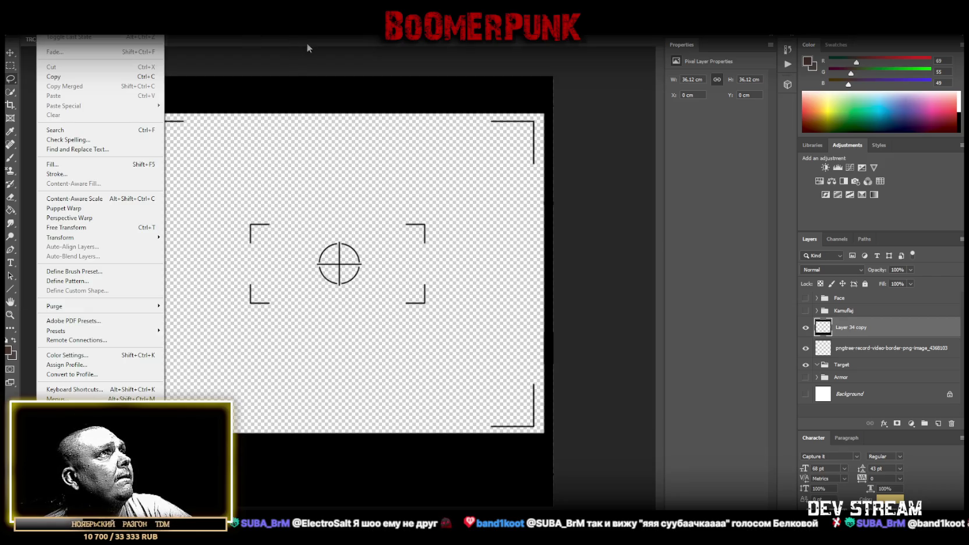
{"action": "left_click", "coordinate": [304, 51]}
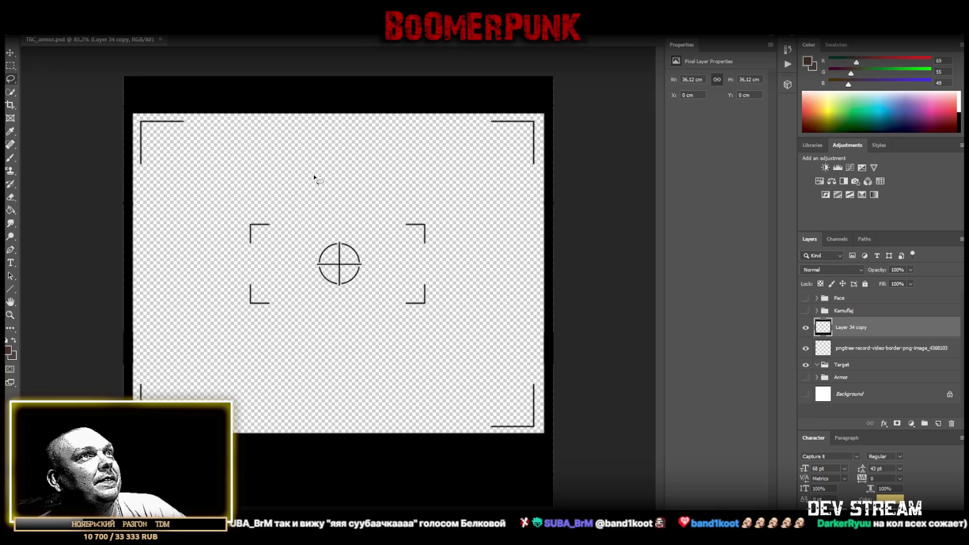
{"action": "left_click", "coordinate": [26, 17]}
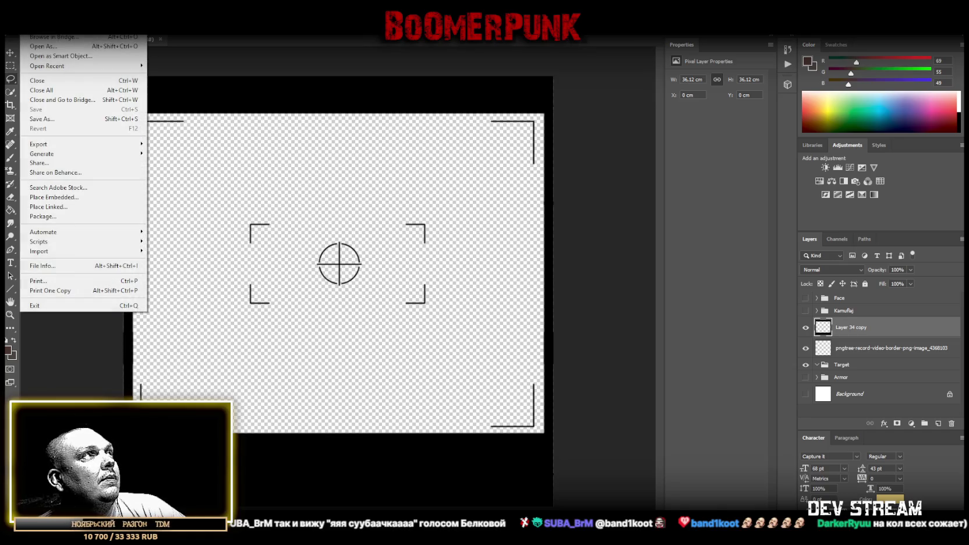
Step: Save the marker image as a PNG named TRC_target.png
{"action": "left_click", "coordinate": [50, 120]}
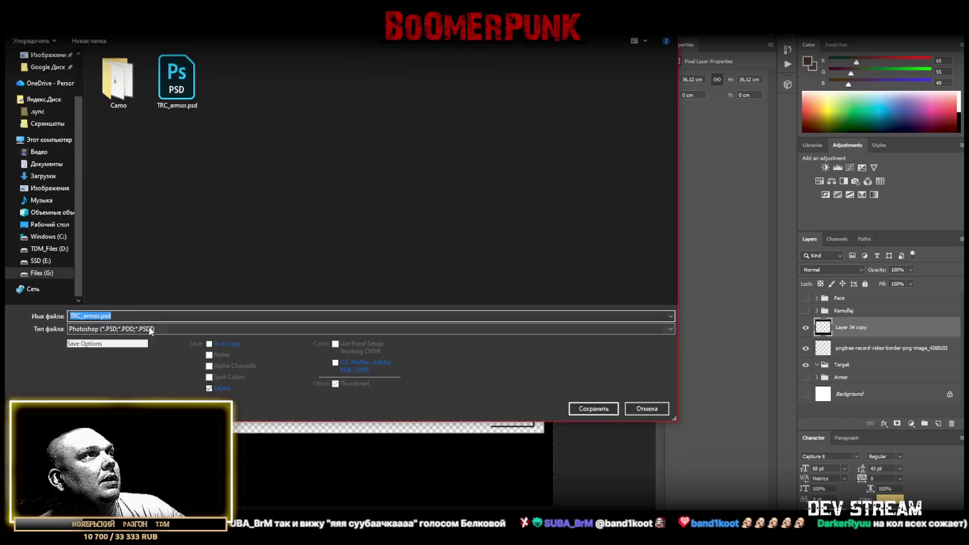
{"action": "left_click", "coordinate": [157, 329]}
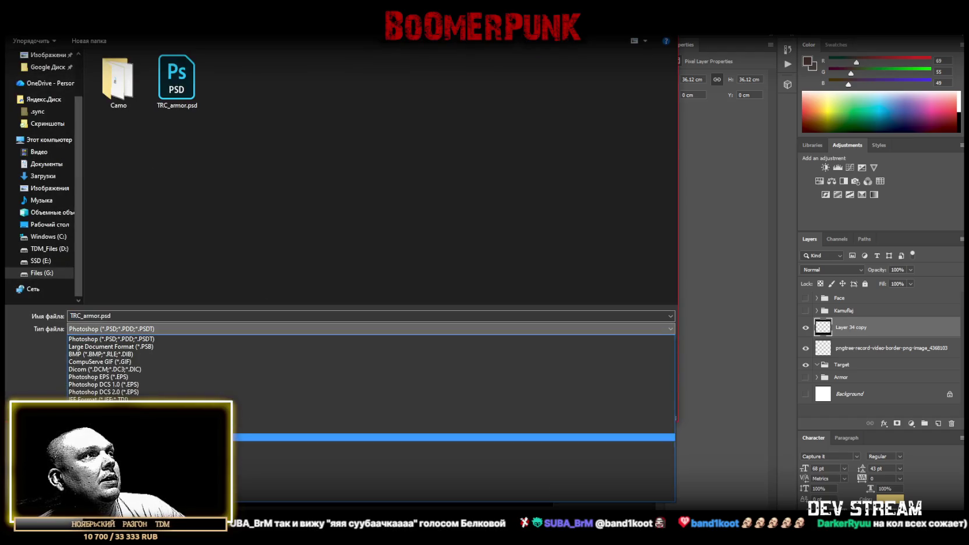
{"action": "left_click", "coordinate": [215, 467]}
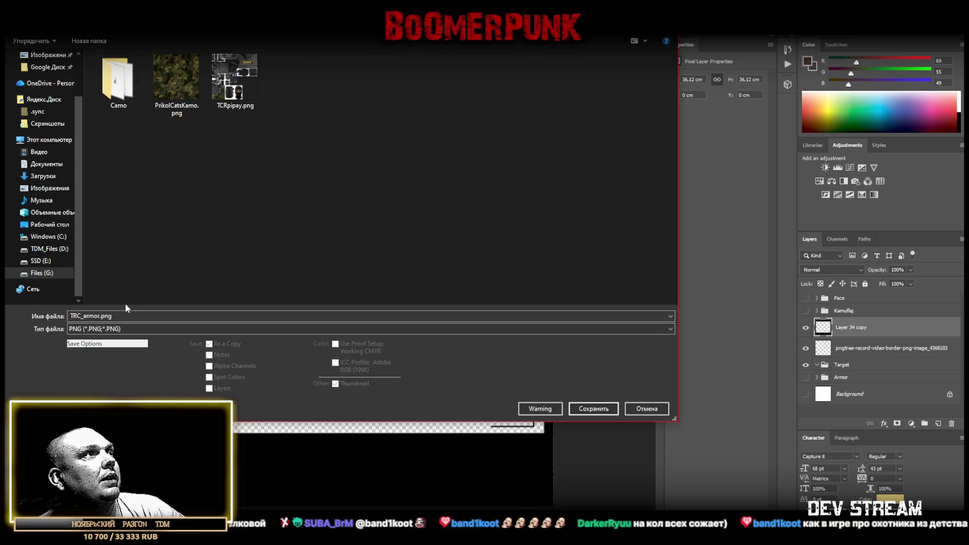
{"action": "left_click_drag", "start_coordinate": [101, 316], "coordinate": [84, 316]}
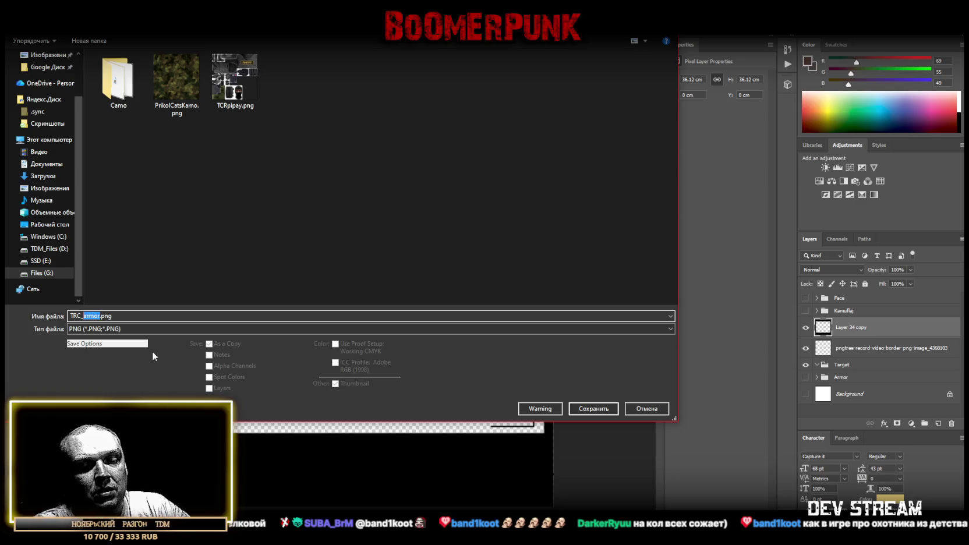
{"action": "type", "text": "target"}
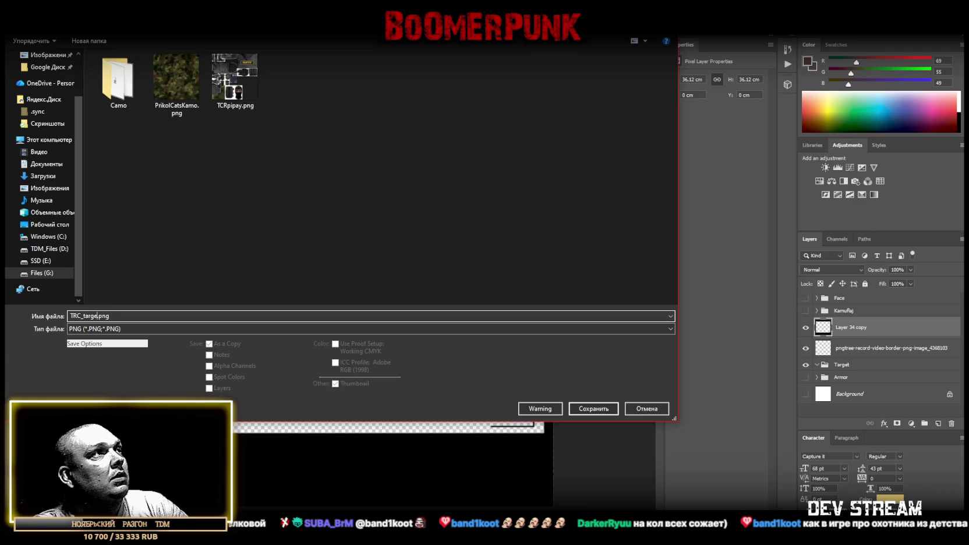
{"action": "left_click", "coordinate": [607, 409]}
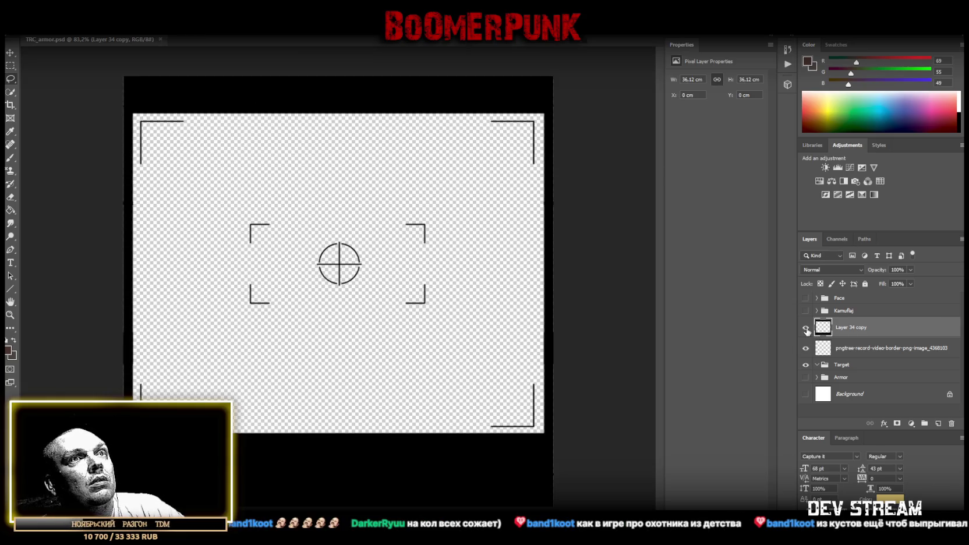
Step: Merge the pngtree brackets layer into Layer 34 copy
{"action": "left_click", "coordinate": [805, 329]}
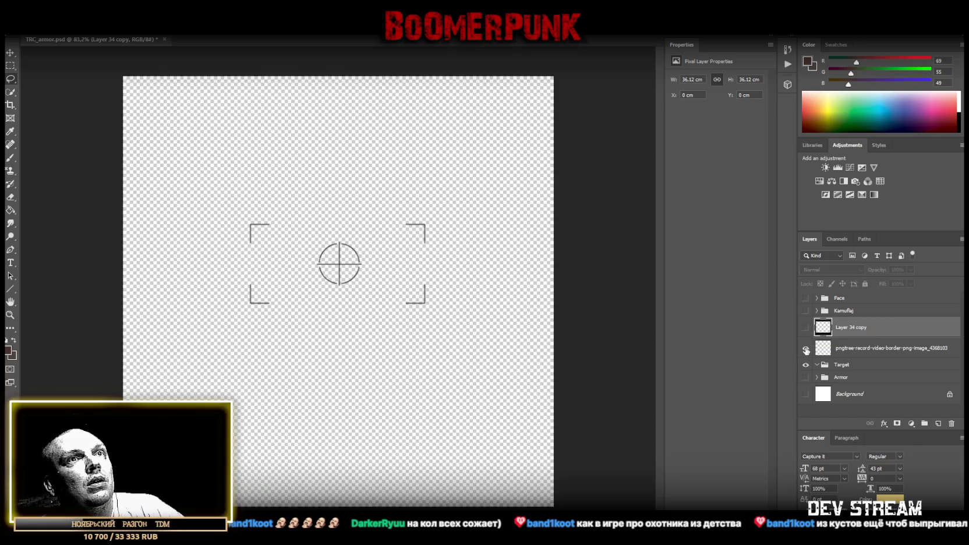
{"action": "left_click", "coordinate": [806, 348]}
{"action": "left_click", "coordinate": [805, 349]}
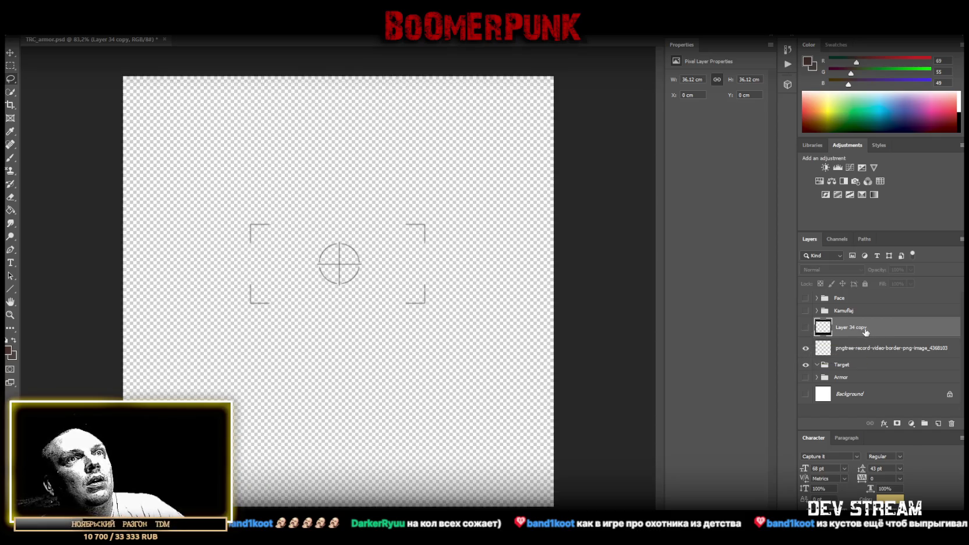
{"action": "left_click", "coordinate": [853, 349], "text": "shift"}
{"action": "left_click", "coordinate": [806, 328]}
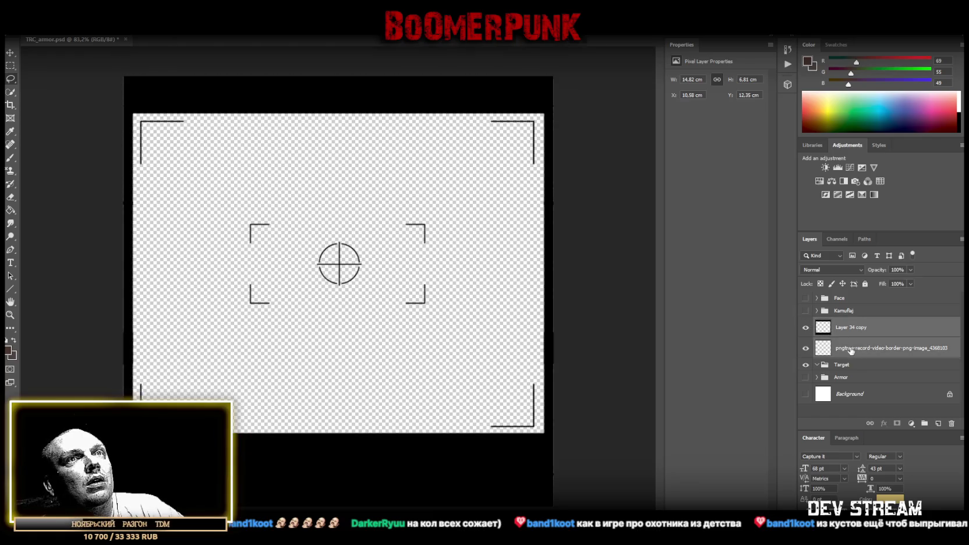
{"action": "right_click", "coordinate": [851, 350]}
{"action": "left_click", "coordinate": [759, 417]}
Step: Move Layer 34 copy into the Target group, hide Target, show Armor, and save
{"action": "left_click_drag", "start_coordinate": [855, 336], "coordinate": [853, 348]}
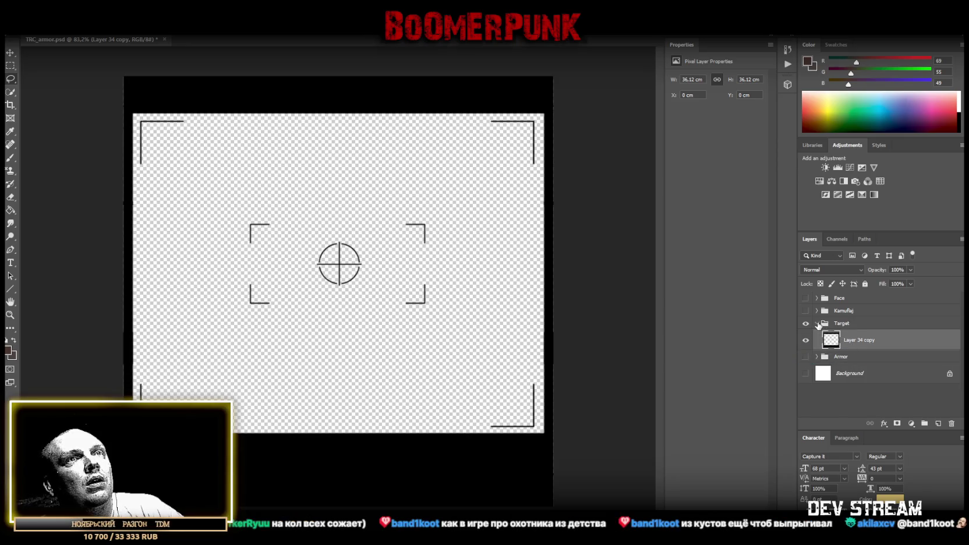
{"action": "left_click", "coordinate": [816, 323]}
{"action": "left_click", "coordinate": [806, 323]}
{"action": "left_click", "coordinate": [806, 336]}
{"action": "key", "text": "ctrl+s"}
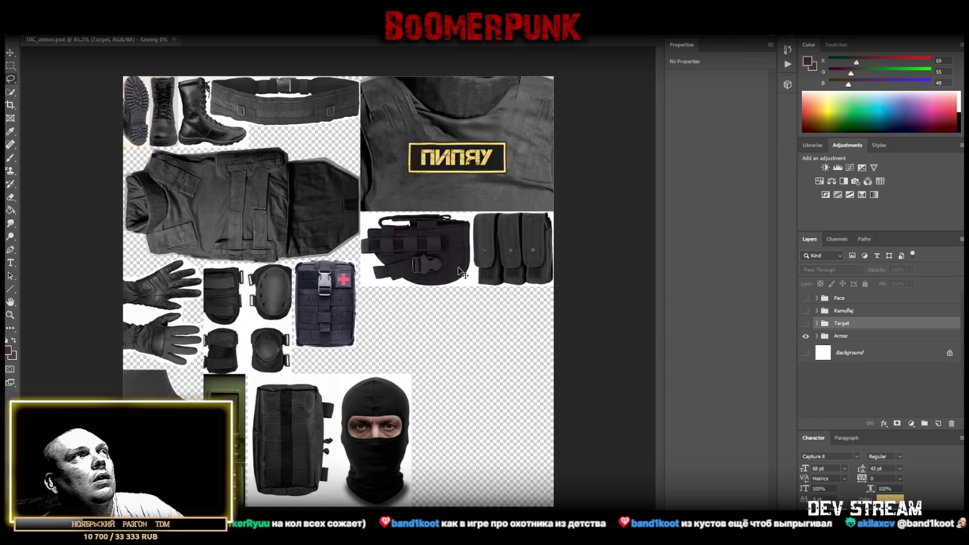
{"action": "key", "text": "alt+Tab"}
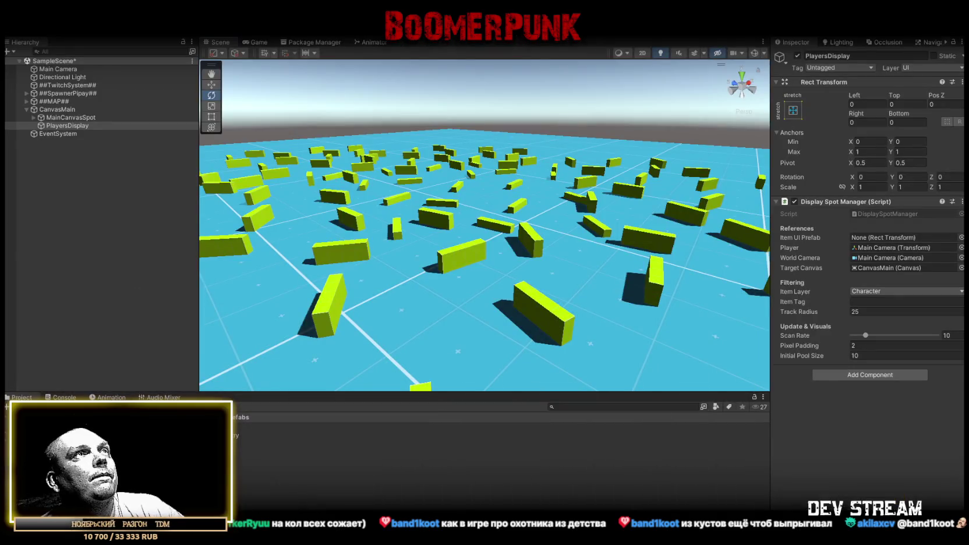
Step: Inspect the TRCchaters prefab, then run the scene in play mode
{"action": "left_click", "coordinate": [262, 444]}
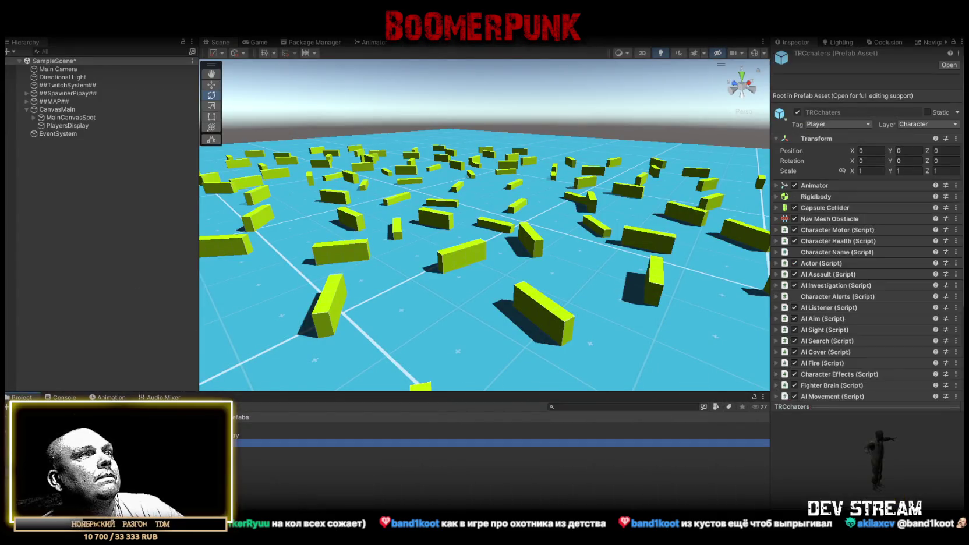
{"action": "left_click", "coordinate": [262, 435]}
{"action": "left_click", "coordinate": [262, 444]}
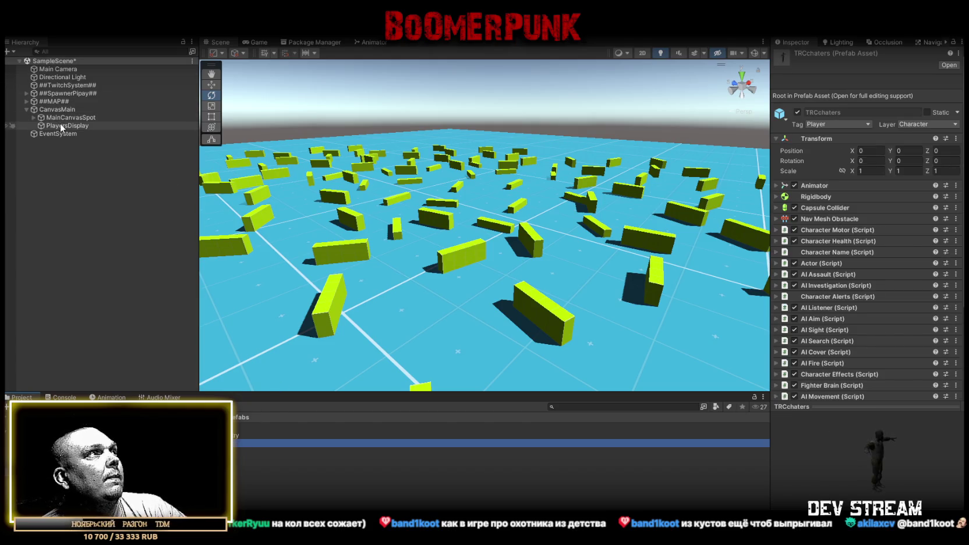
{"action": "key", "text": "ctrl+p"}
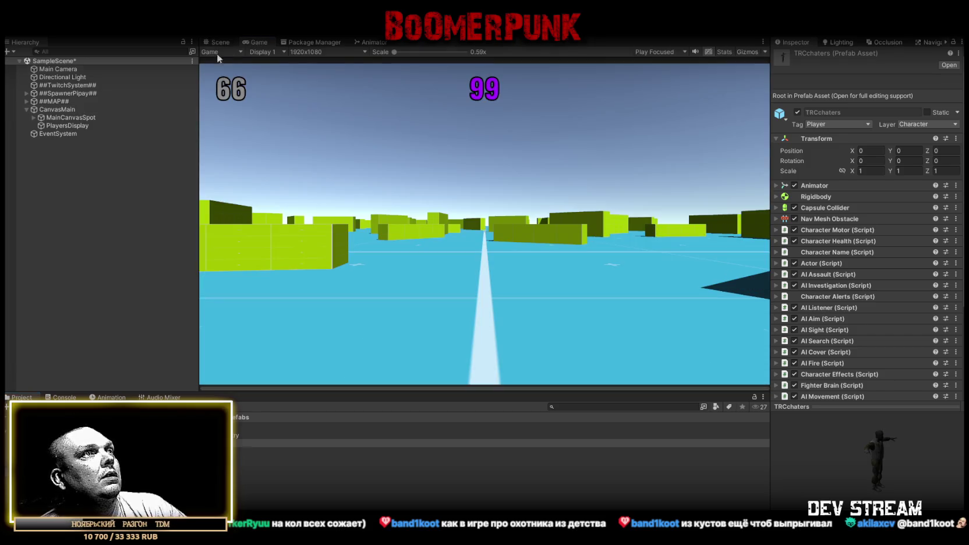
Step: Add an empty child named Target under PlayersDisplay, then delete it
{"action": "left_click", "coordinate": [63, 125]}
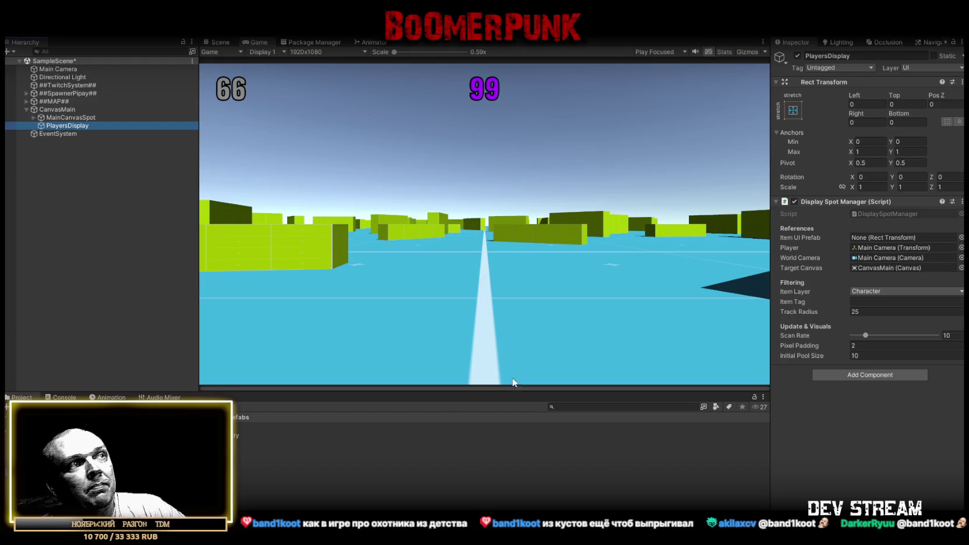
{"action": "right_click", "coordinate": [67, 125]}
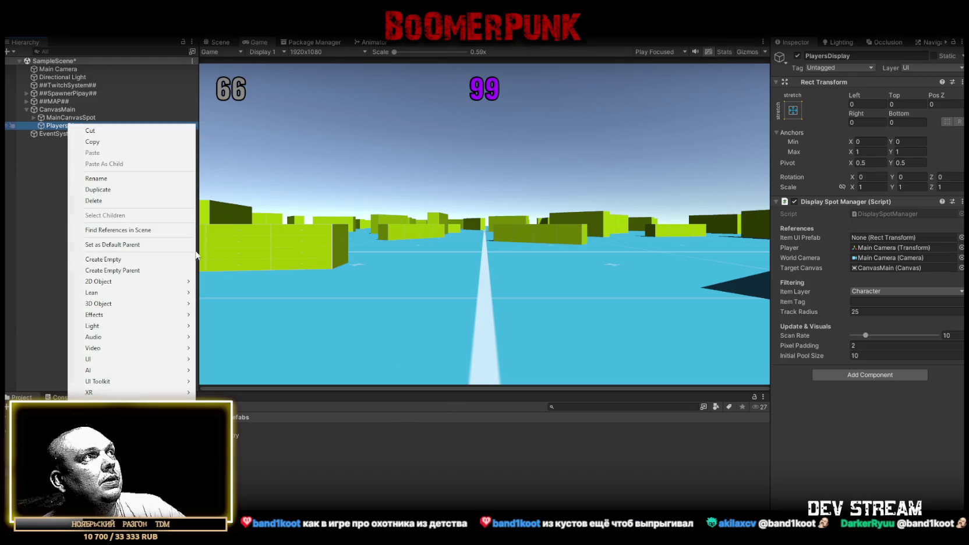
{"action": "left_click", "coordinate": [112, 260]}
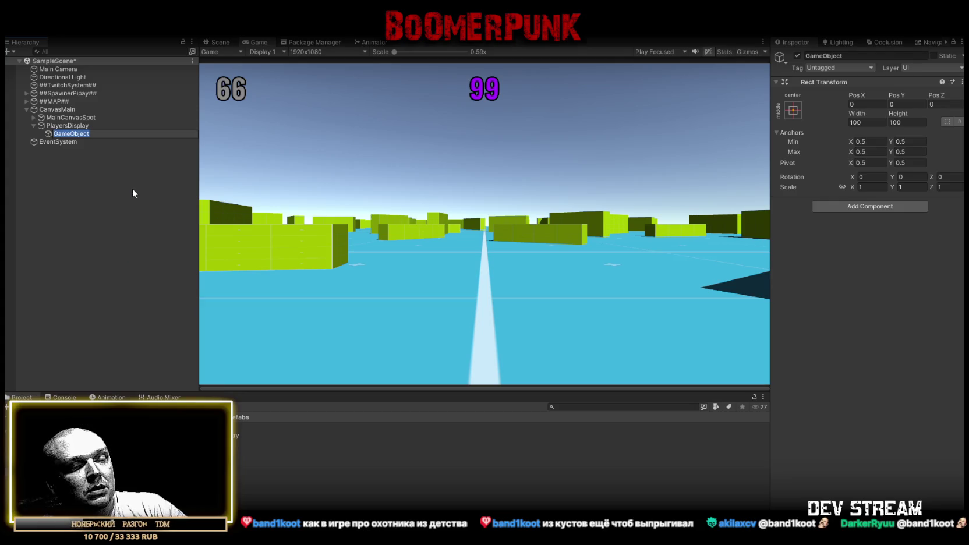
{"action": "type", "text": "Target"}
{"action": "key", "text": "Return"}
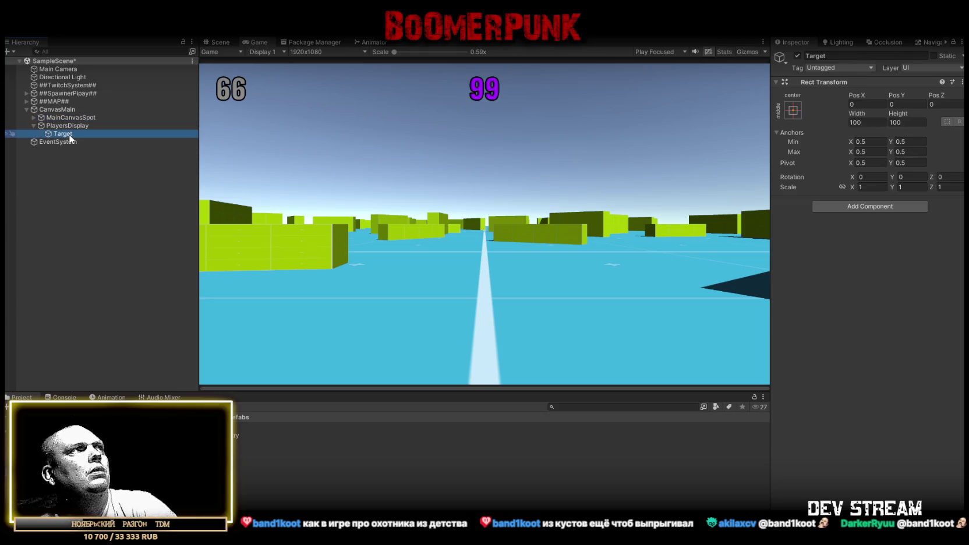
{"action": "key", "text": "Delete"}
{"action": "right_click", "coordinate": [69, 126]}
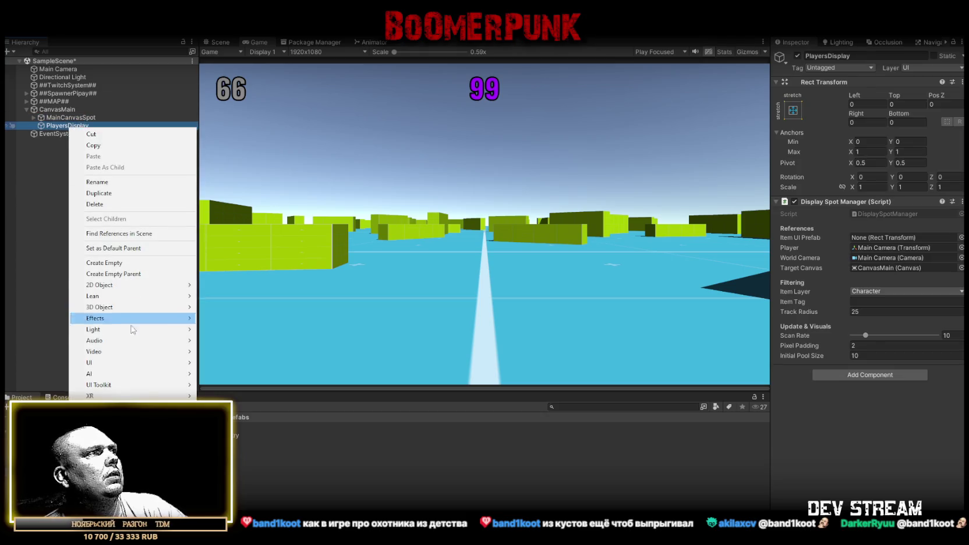
Step: Create a UI Image named Target under PlayersDisplay and turn off its Raycast Target
{"action": "mouse_move", "coordinate": [143, 362]}
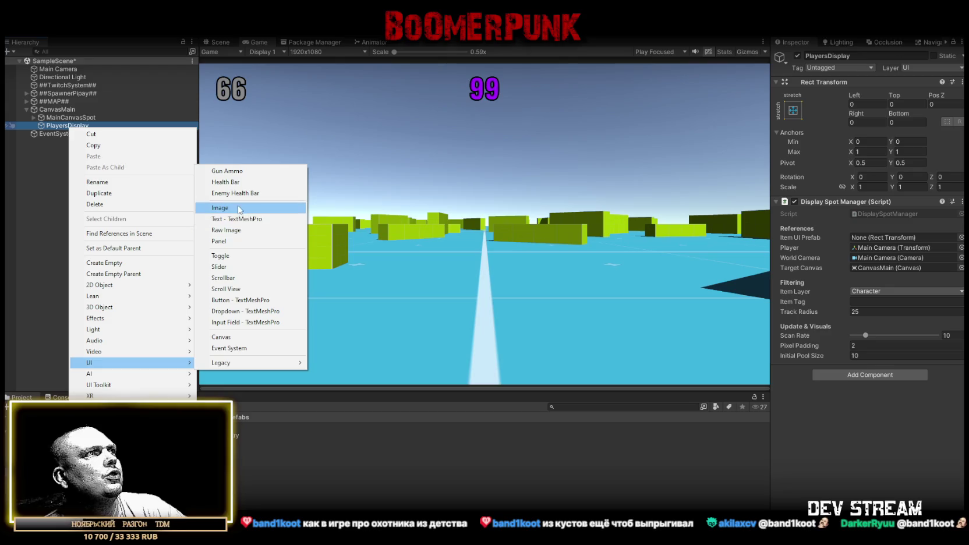
{"action": "left_click", "coordinate": [239, 209]}
{"action": "type", "text": "Target"}
{"action": "key", "text": "Return"}
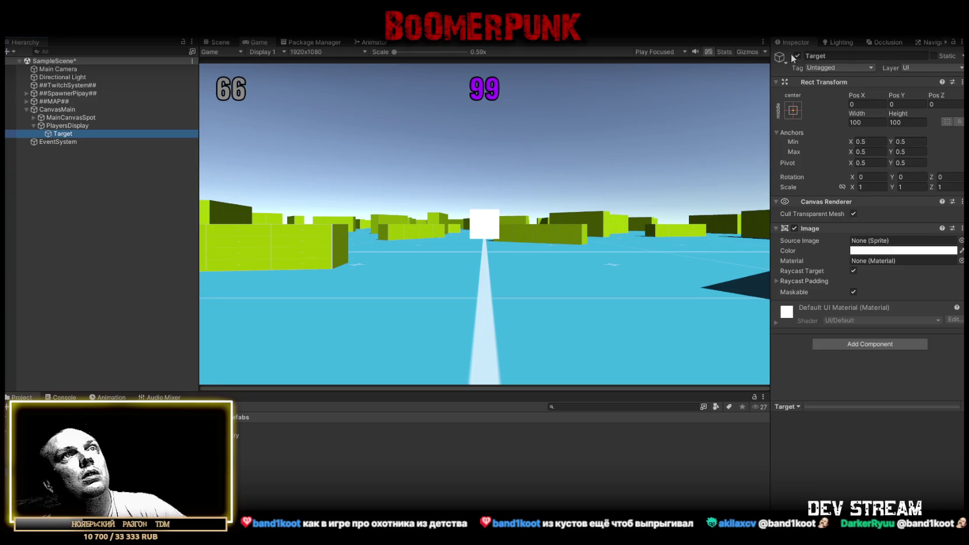
{"action": "left_click", "coordinate": [795, 56]}
{"action": "left_click", "coordinate": [853, 271]}
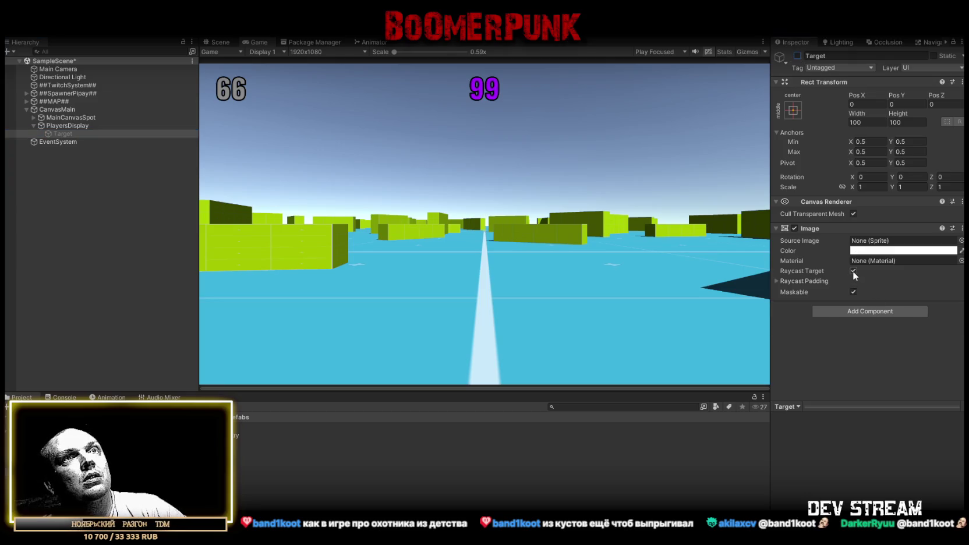
{"action": "left_click", "coordinate": [797, 56]}
Step: Search the sprite picker for 'target', then find and select the TRC_target texture in the project
{"action": "left_click", "coordinate": [961, 241]}
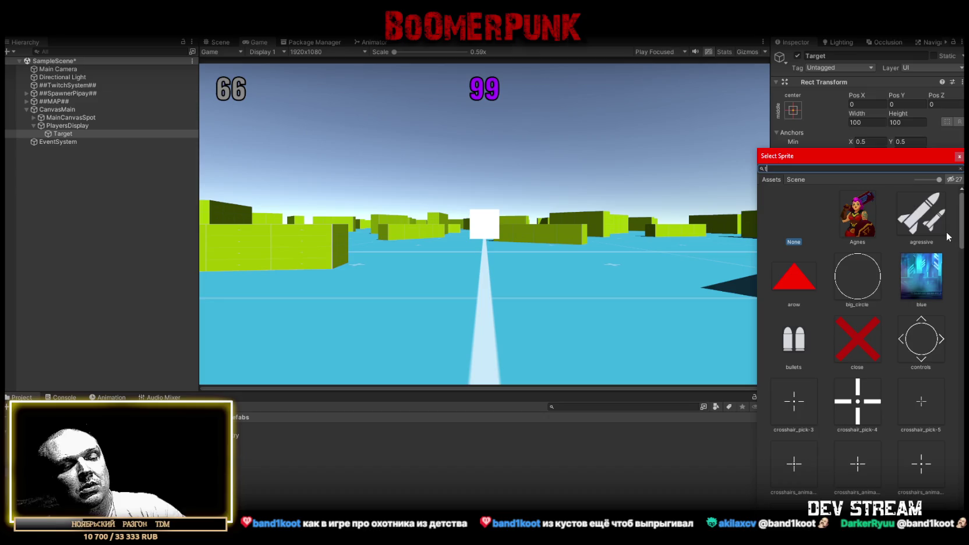
{"action": "type", "text": "target"}
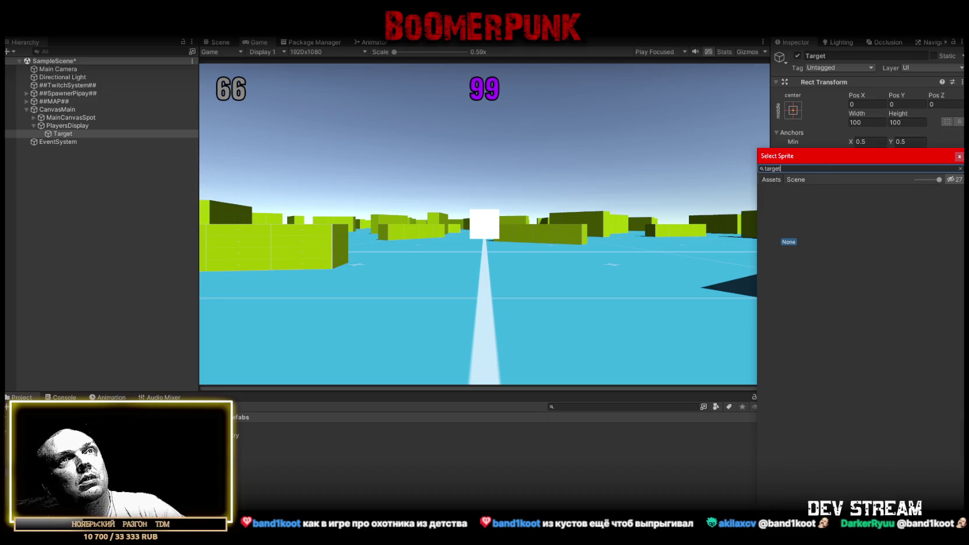
{"action": "left_click", "coordinate": [959, 156]}
{"action": "left_click", "coordinate": [70, 434]}
{"action": "left_click", "coordinate": [64, 443]}
{"action": "left_click", "coordinate": [239, 417]}
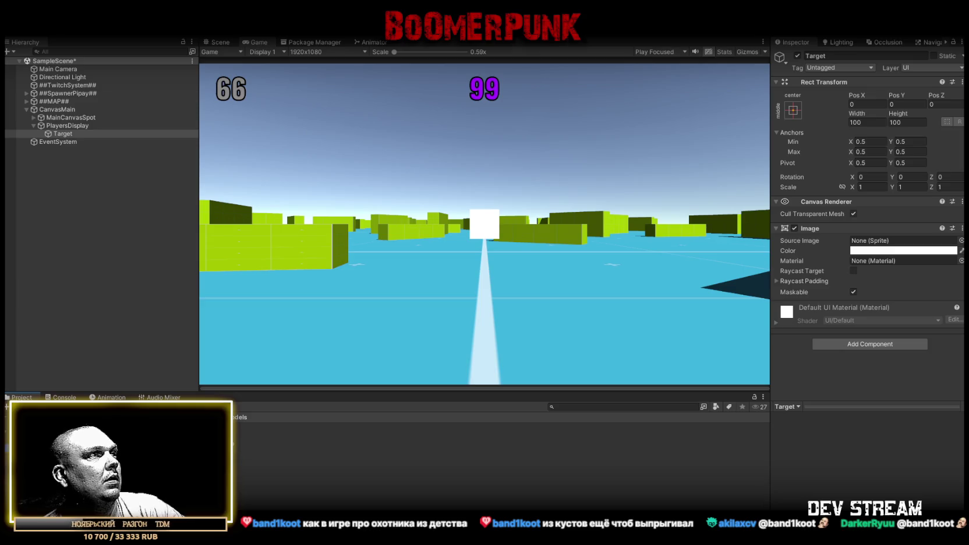
{"action": "left_click", "coordinate": [291, 492]}
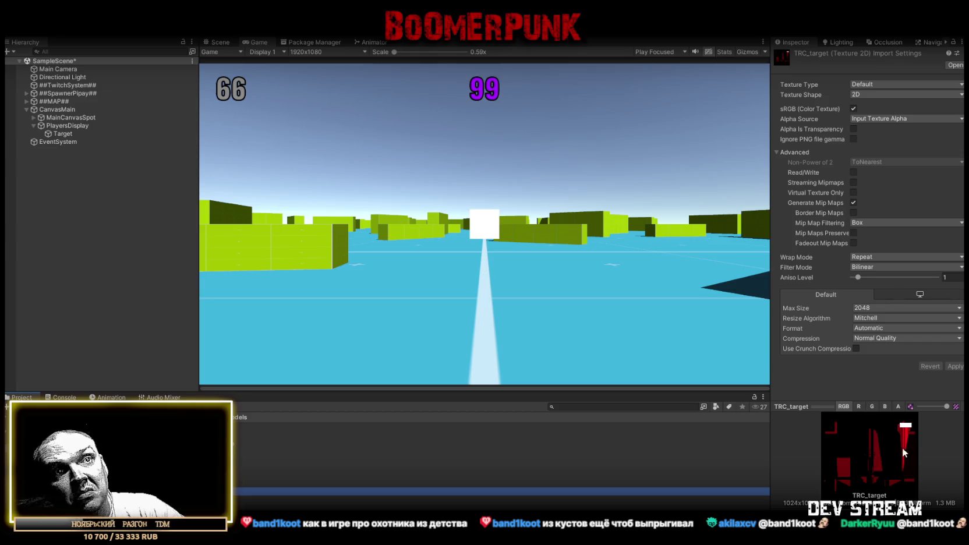
Step: Reimport TRC_target as a Sprite with Read/Write, Clamp wrap, Point filter and Max Size 512
{"action": "left_click", "coordinate": [878, 85]}
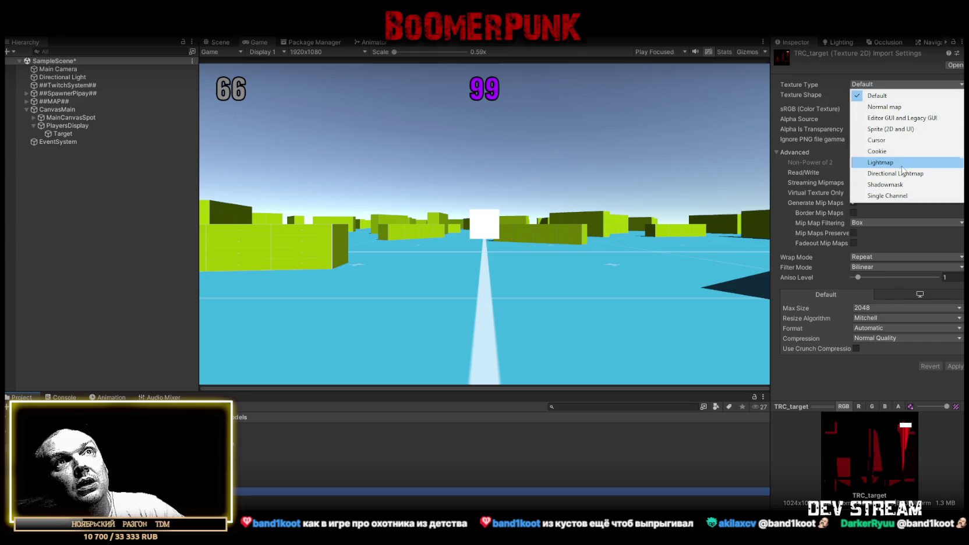
{"action": "left_click", "coordinate": [891, 129]}
{"action": "left_click", "coordinate": [853, 233]}
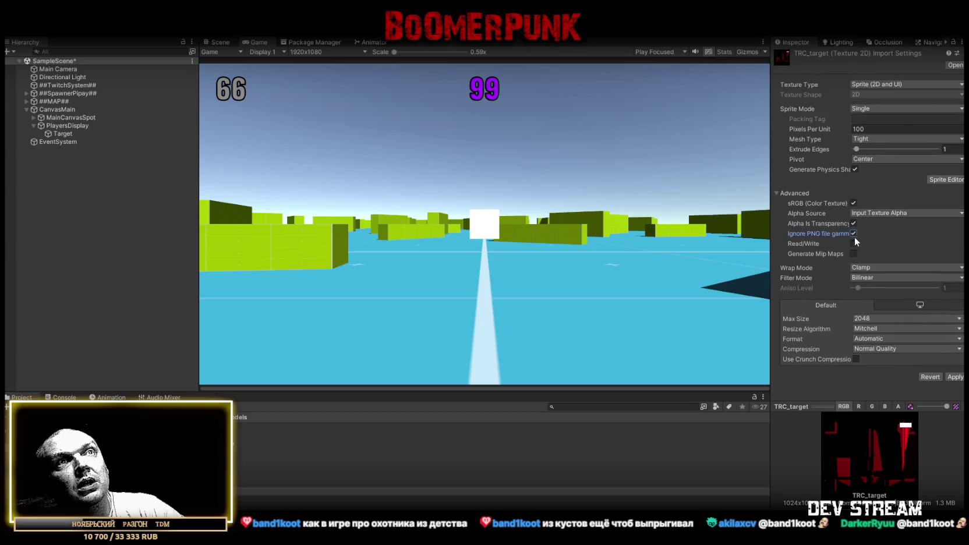
{"action": "left_click", "coordinate": [866, 268]}
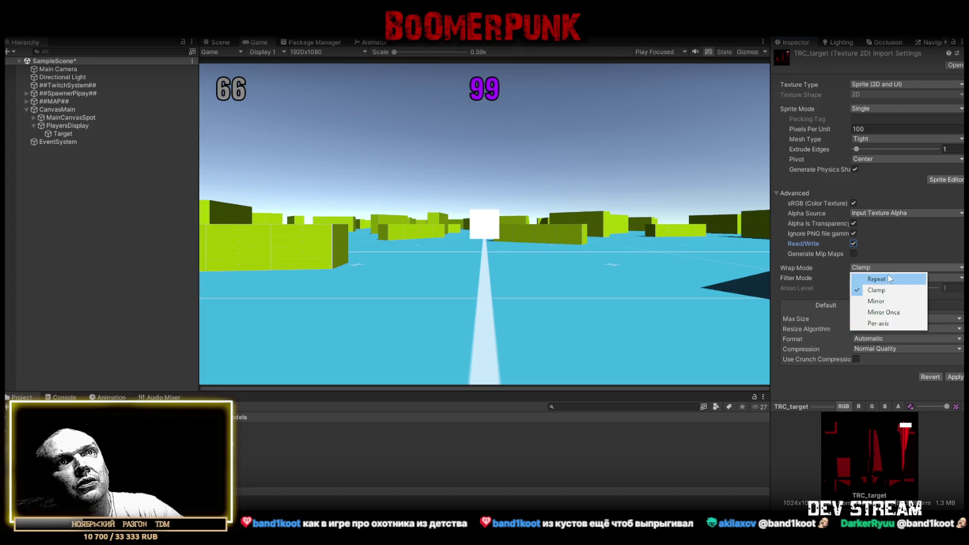
{"action": "left_click", "coordinate": [877, 290]}
{"action": "left_click", "coordinate": [885, 277]}
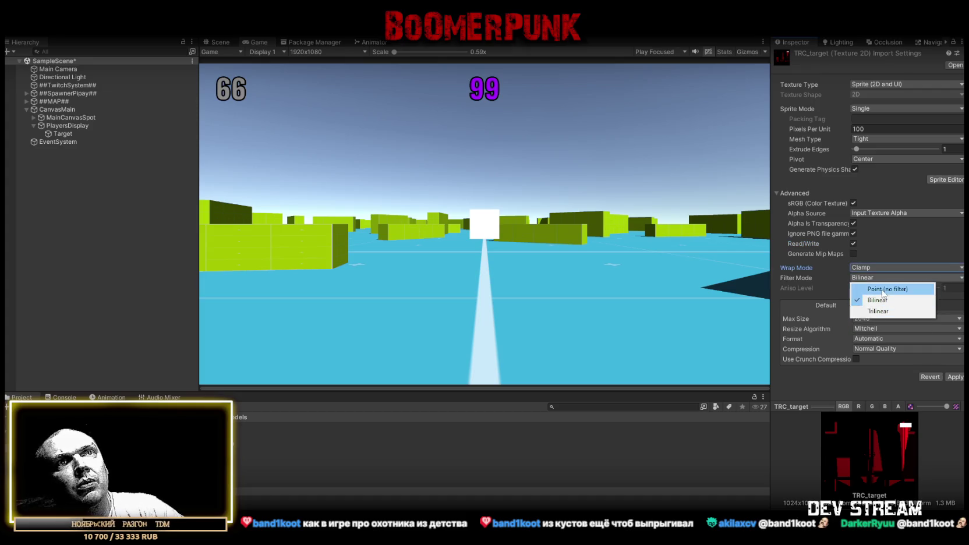
{"action": "left_click", "coordinate": [883, 289]}
{"action": "left_click", "coordinate": [885, 319]}
{"action": "left_click", "coordinate": [881, 374]}
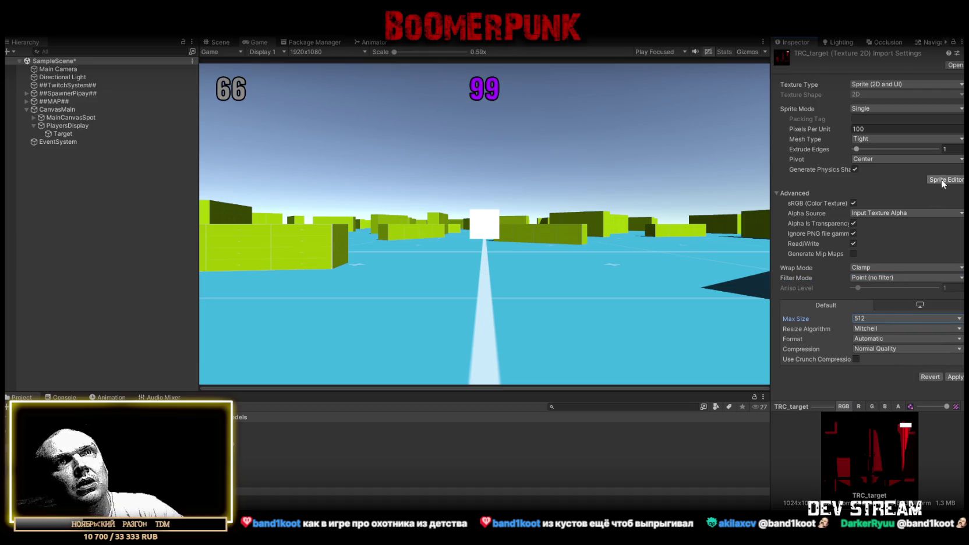
{"action": "left_click", "coordinate": [955, 377]}
{"action": "left_click", "coordinate": [946, 180]}
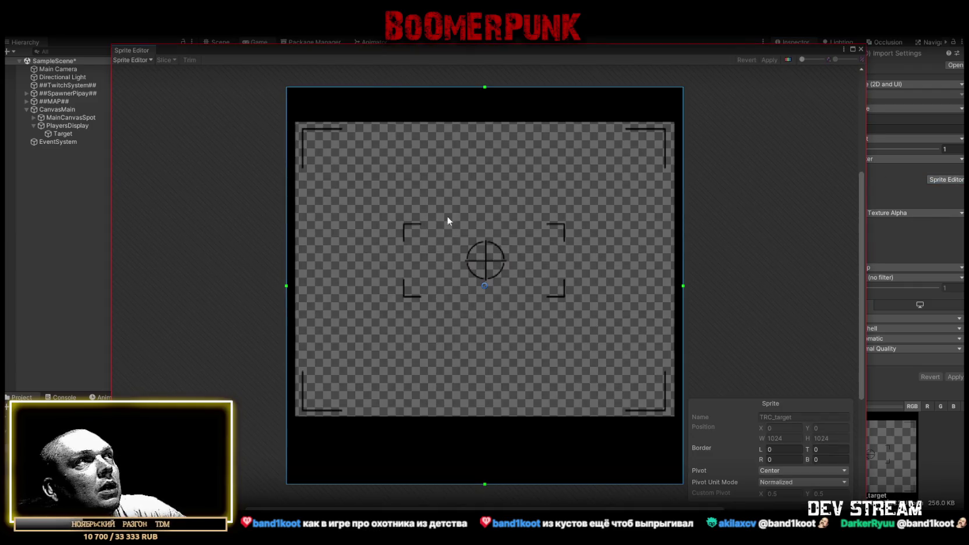
Step: Set all four TRC_target sprite borders to 200 in the Sprite Editor
{"action": "left_click_drag", "start_coordinate": [286, 285], "coordinate": [360, 285]}
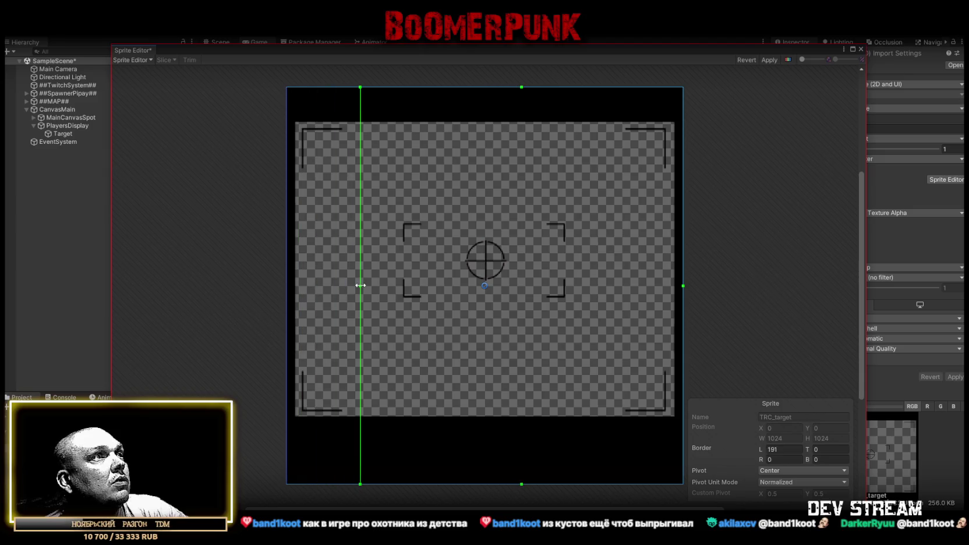
{"action": "key", "text": "BackSpace"}
{"action": "key", "text": "BackSpace"}
{"action": "key", "text": "BackSpace"}
{"action": "type", "text": "200"}
{"action": "left_click", "coordinate": [826, 449]}
{"action": "type", "text": "200"}
{"action": "left_click", "coordinate": [832, 459]}
{"action": "type", "text": "200"}
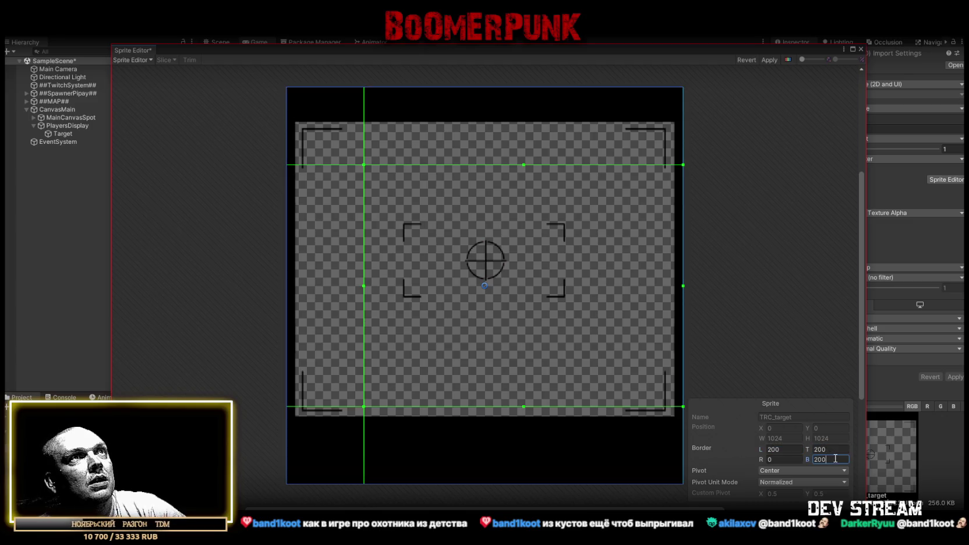
{"action": "left_click", "coordinate": [795, 459]}
{"action": "type", "text": "200"}
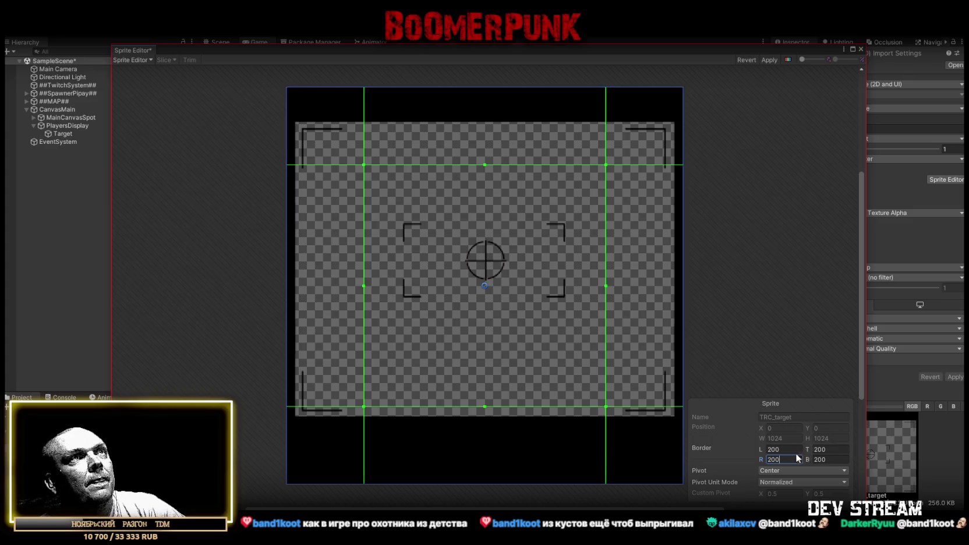
Step: Change the bottom border to 300 and the top border to 220, then apply the borders
{"action": "left_click_drag", "start_coordinate": [809, 459], "coordinate": [850, 456]}
{"action": "type", "text": "00"}
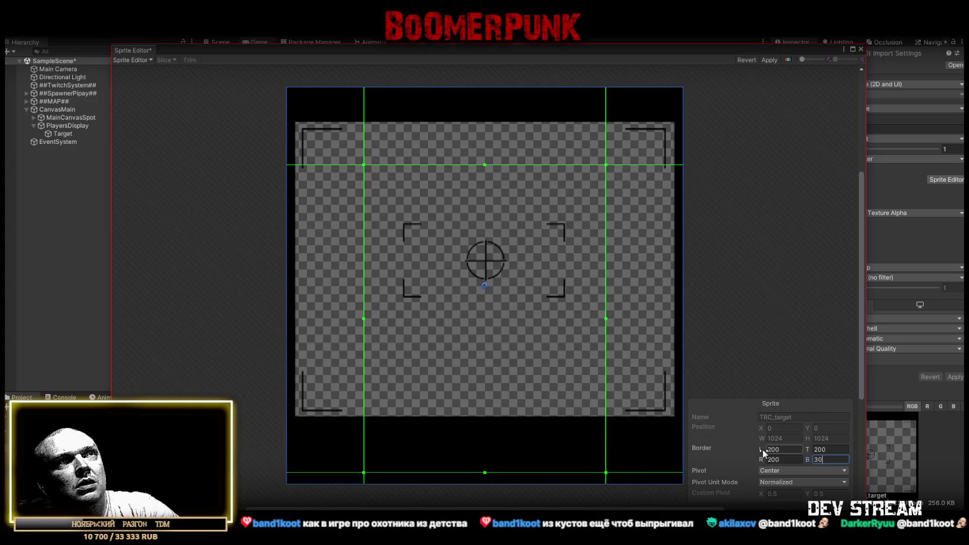
{"action": "left_click", "coordinate": [826, 460]}
{"action": "left_click", "coordinate": [822, 449]}
{"action": "type", "text": "300"}
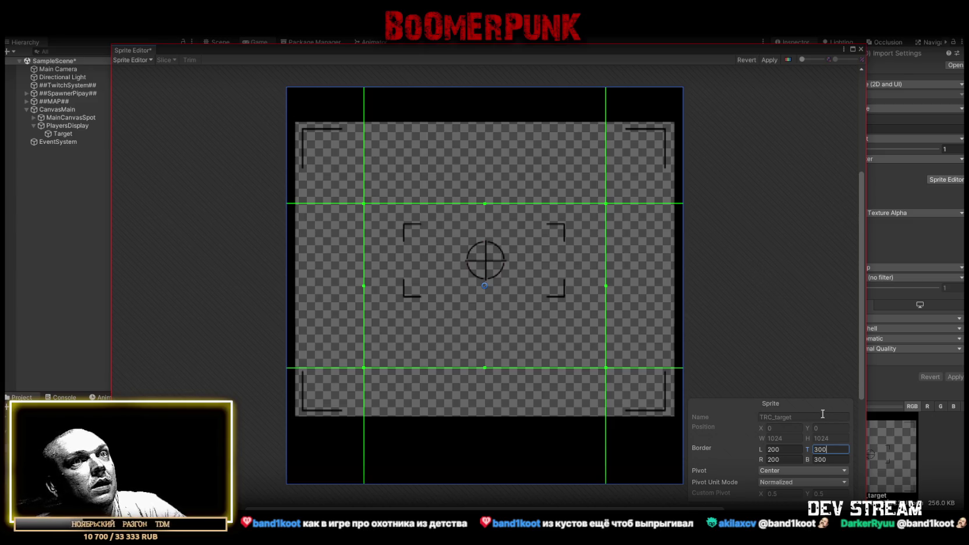
{"action": "mouse_move", "coordinate": [809, 452]}
{"action": "left_mouse_down"}
{"action": "mouse_move", "coordinate": [771, 447]}
{"action": "mouse_move", "coordinate": [819, 448]}
{"action": "left_mouse_up"}
{"action": "type", "text": "3"}
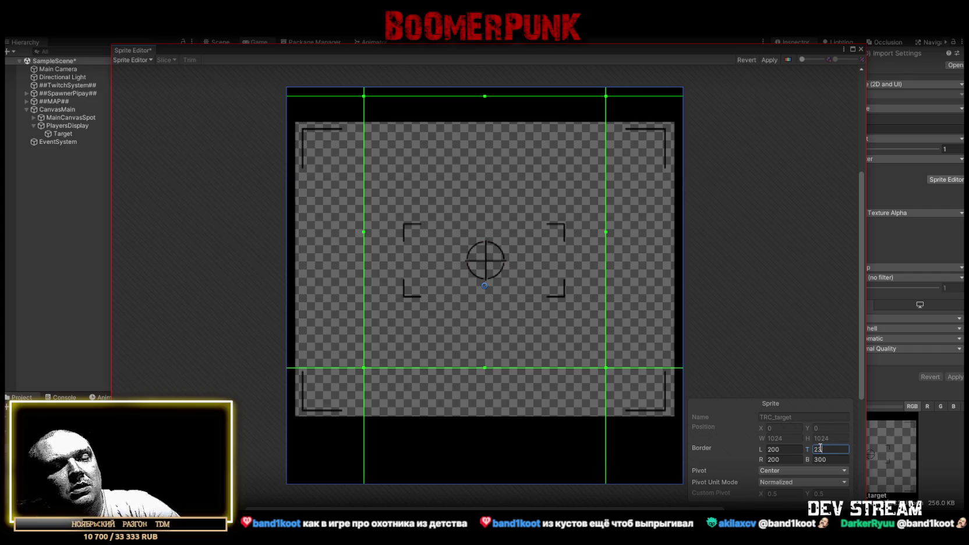
{"action": "type", "text": "0"}
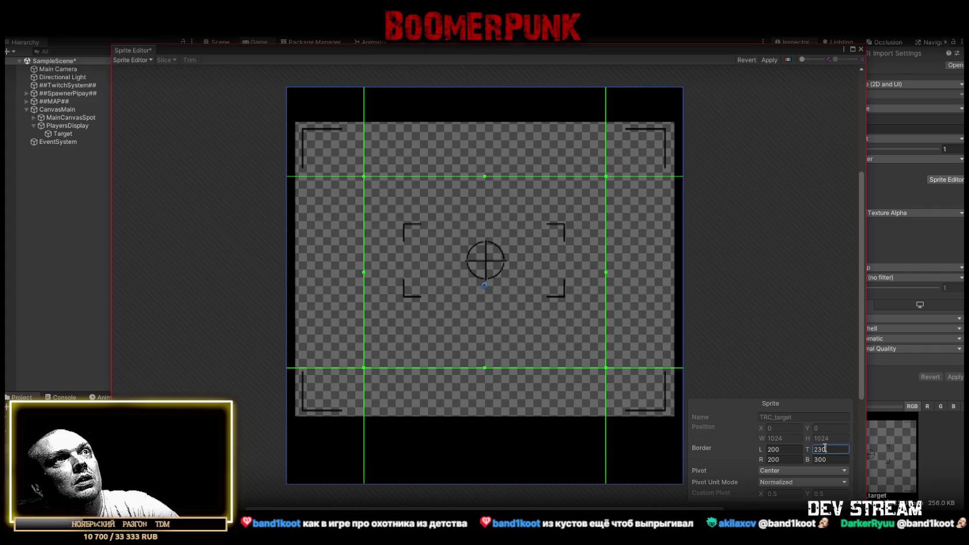
{"action": "type", "text": "2"}
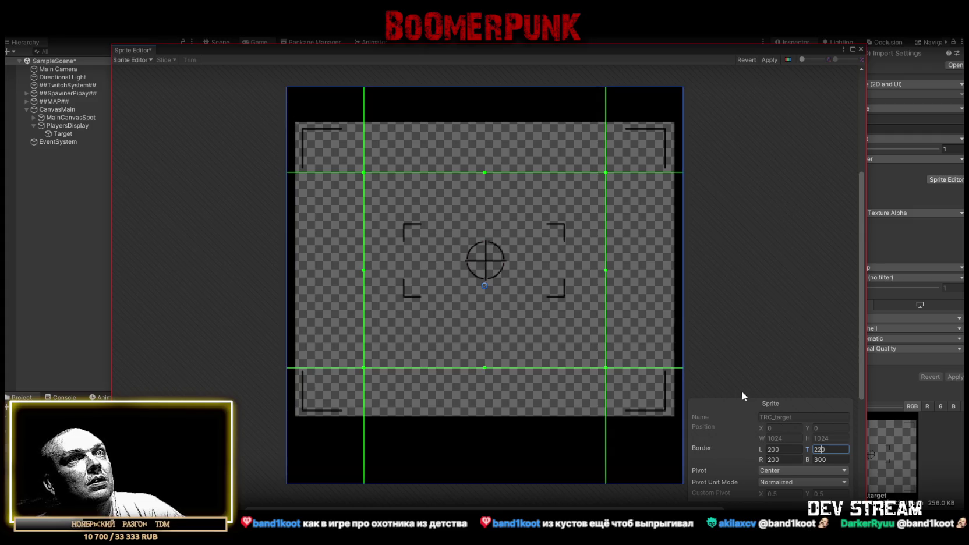
{"action": "left_click", "coordinate": [769, 60]}
Step: Assign TRC_target as the Target image's Source Image
{"action": "left_click", "coordinate": [860, 49]}
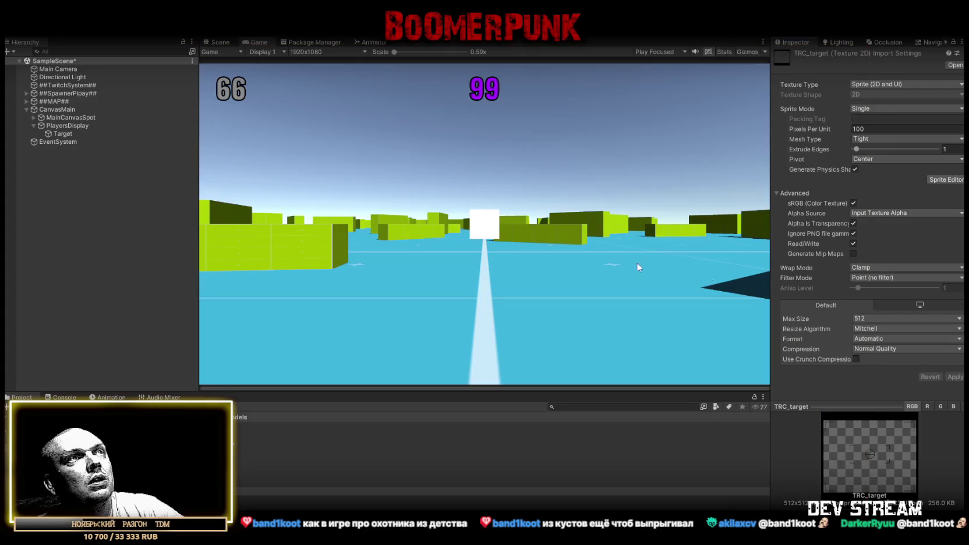
{"action": "left_click", "coordinate": [64, 133]}
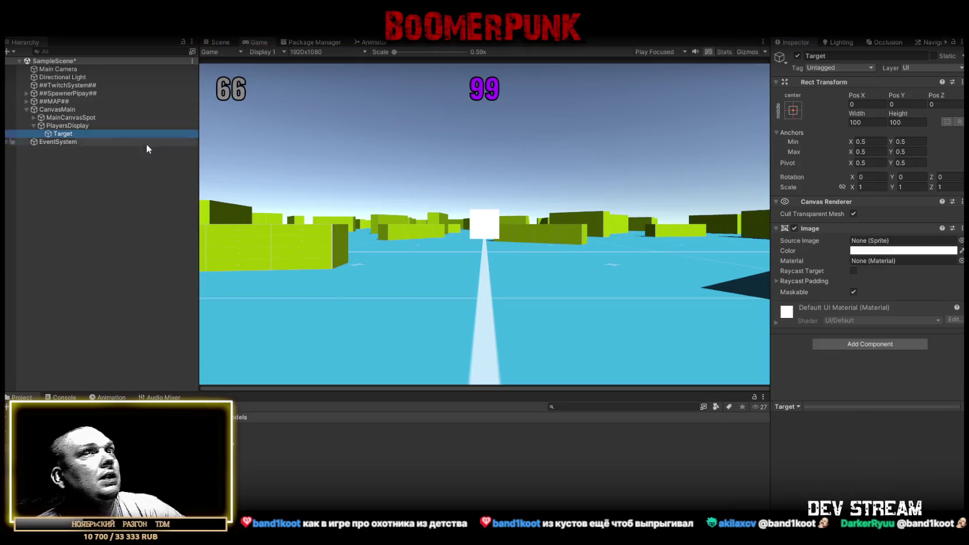
{"action": "mouse_move", "coordinate": [227, 492]}
{"action": "left_mouse_down"}
{"action": "mouse_move", "coordinate": [908, 236]}
{"action": "mouse_move", "coordinate": [896, 236]}
{"action": "left_mouse_up"}
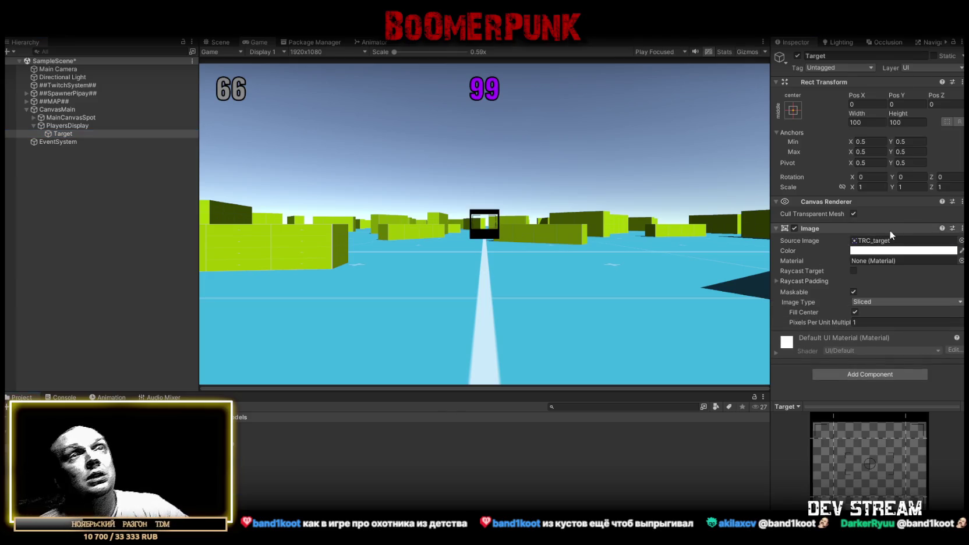
Step: Try stretching the Target image's height under Simple and Tiled types, undoing back to 602.2
{"action": "left_click_drag", "start_coordinate": [897, 113], "coordinate": [909, 113]}
{"action": "mouse_move", "coordinate": [29, 112]}
{"action": "left_mouse_down"}
{"action": "mouse_move", "coordinate": [703, 133]}
{"action": "mouse_move", "coordinate": [312, 125]}
{"action": "left_mouse_up"}
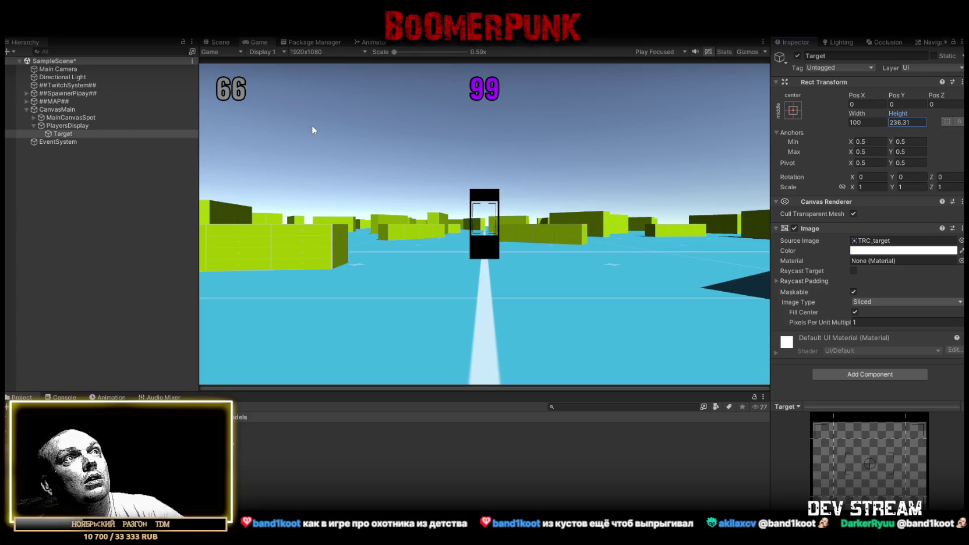
{"action": "key", "text": "ctrl+z"}
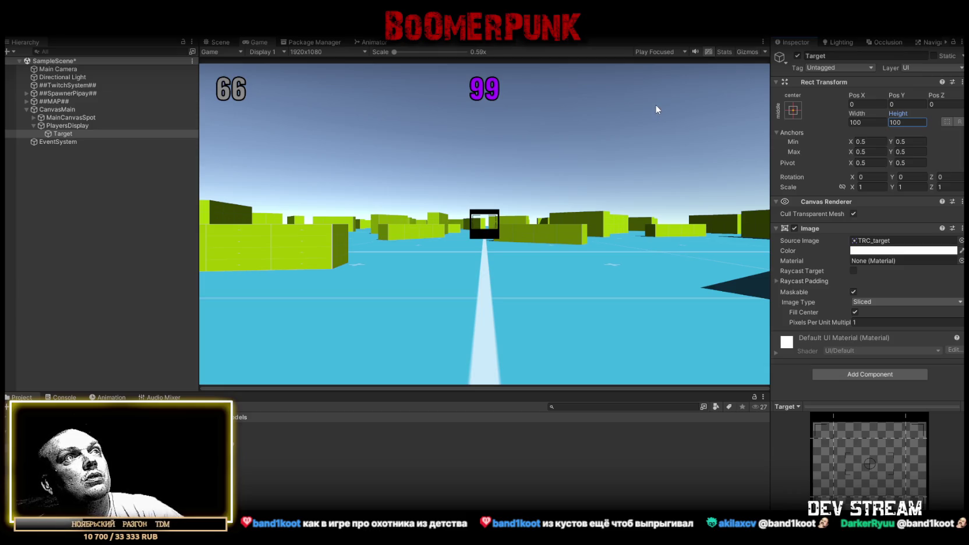
{"action": "left_click", "coordinate": [874, 301]}
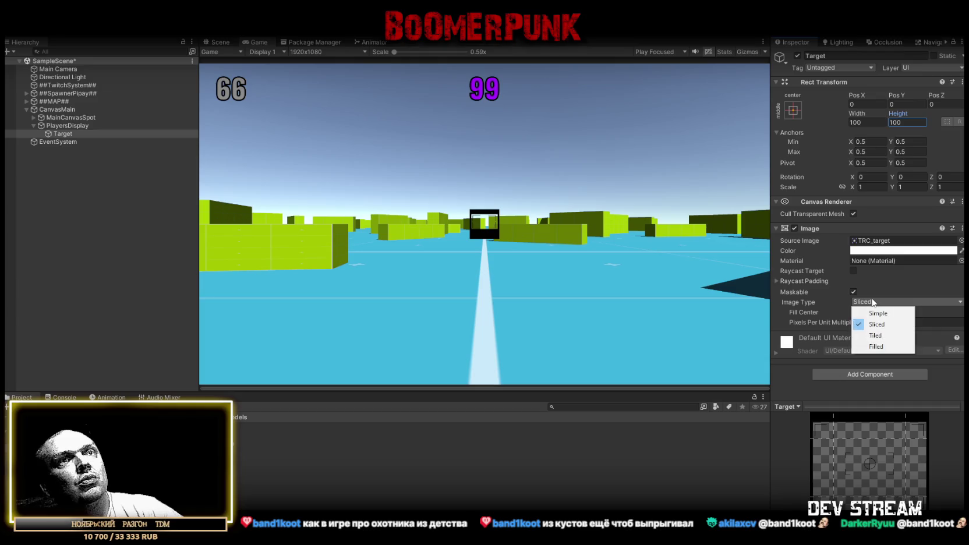
{"action": "left_click", "coordinate": [877, 310]}
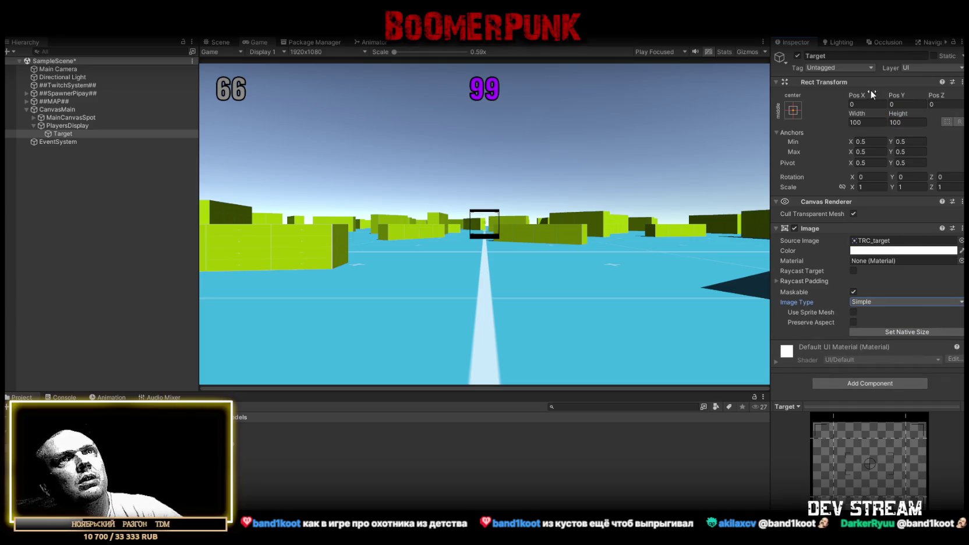
{"action": "mouse_move", "coordinate": [897, 114]}
{"action": "left_mouse_down"}
{"action": "mouse_move", "coordinate": [345, 177]}
{"action": "mouse_move", "coordinate": [798, 218]}
{"action": "left_mouse_up"}
{"action": "left_click", "coordinate": [886, 309]}
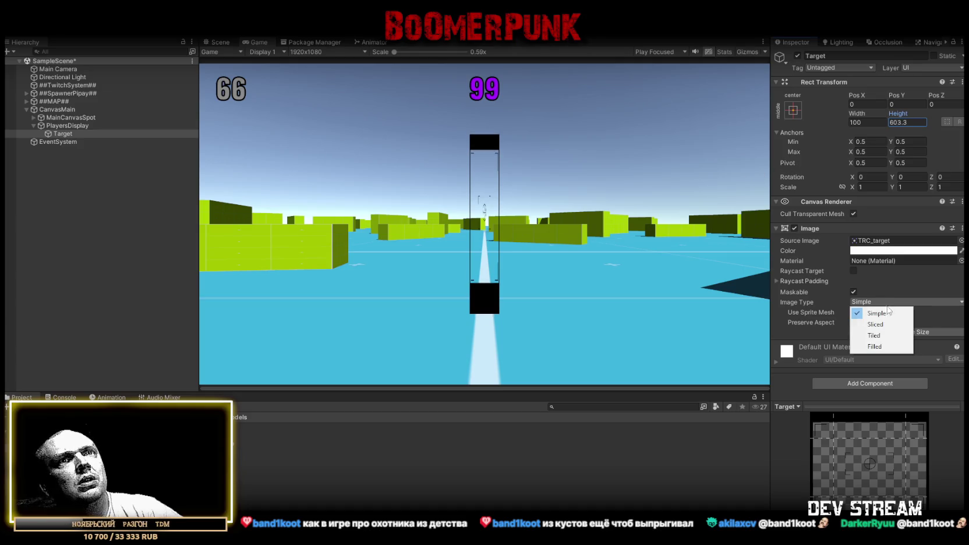
{"action": "left_click", "coordinate": [879, 335]}
{"action": "mouse_move", "coordinate": [896, 113]}
{"action": "left_mouse_down"}
{"action": "mouse_move", "coordinate": [667, 175]}
{"action": "mouse_move", "coordinate": [682, 175]}
{"action": "mouse_move", "coordinate": [408, 176]}
{"action": "mouse_move", "coordinate": [681, 177]}
{"action": "mouse_move", "coordinate": [23, 166]}
{"action": "mouse_move", "coordinate": [49, 174]}
{"action": "mouse_move", "coordinate": [56, 311]}
{"action": "left_mouse_up"}
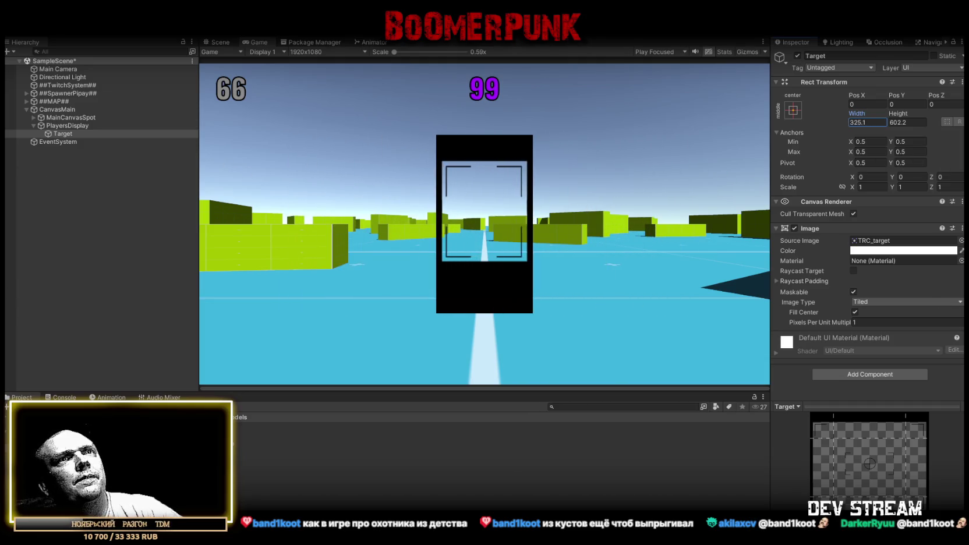
{"action": "left_click", "coordinate": [864, 300]}
{"action": "left_click", "coordinate": [876, 311]}
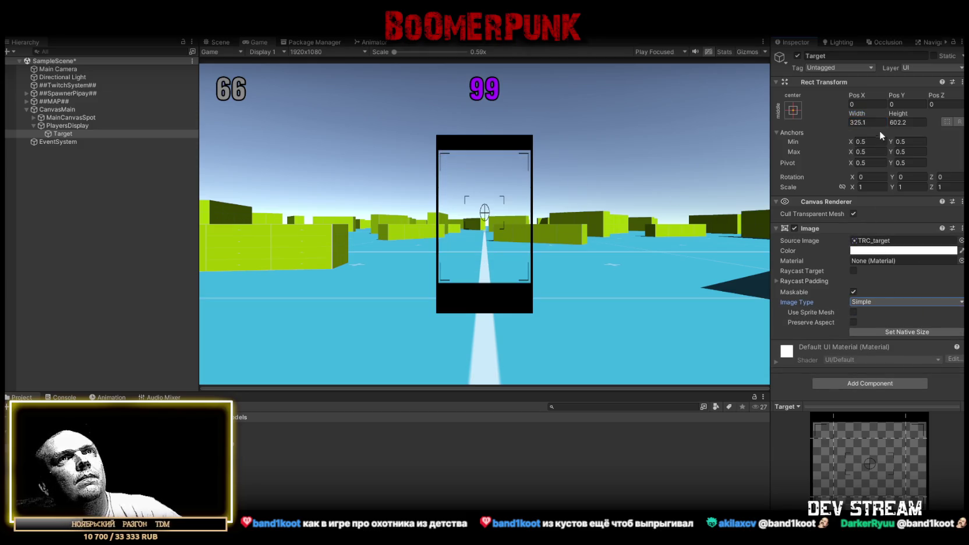
{"action": "mouse_move", "coordinate": [898, 114]}
{"action": "left_mouse_down"}
{"action": "mouse_move", "coordinate": [931, 114]}
{"action": "mouse_move", "coordinate": [874, 117]}
{"action": "mouse_move", "coordinate": [280, 234]}
{"action": "mouse_move", "coordinate": [551, 234]}
{"action": "left_mouse_up"}
{"action": "key", "text": "ctrl+z"}
Step: Reimport the TRC_target texture with Max Size 128
{"action": "left_click", "coordinate": [882, 302]}
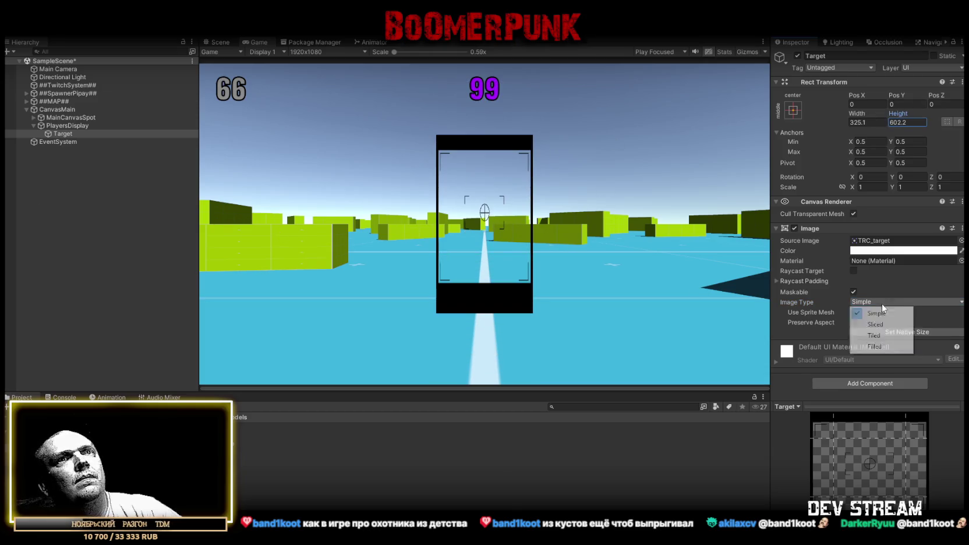
{"action": "double_click", "coordinate": [874, 241]}
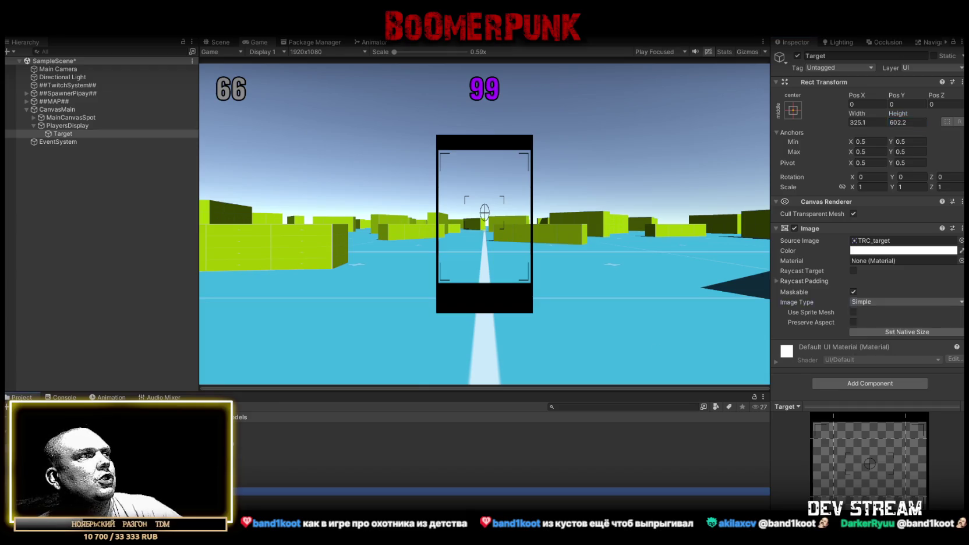
{"action": "left_click", "coordinate": [871, 319]}
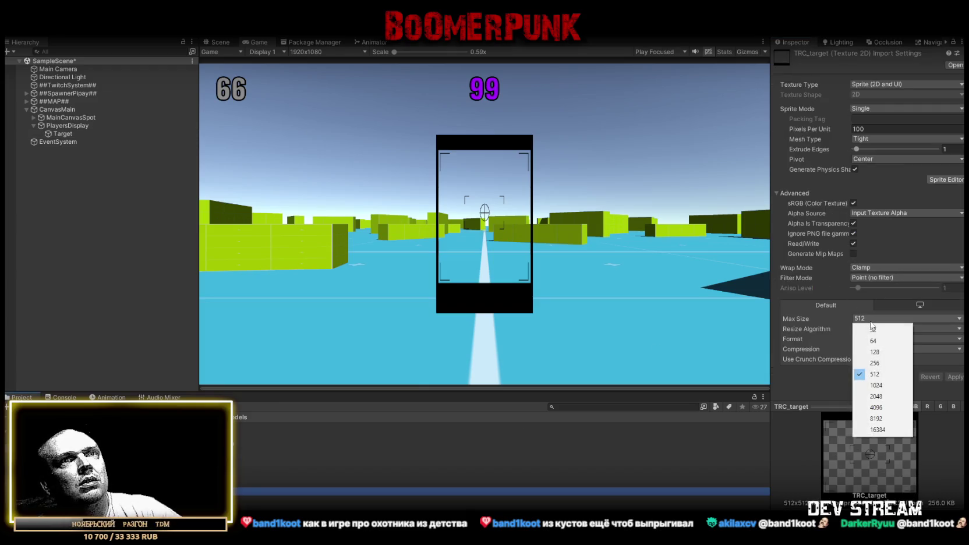
{"action": "left_click", "coordinate": [874, 352]}
{"action": "left_click", "coordinate": [954, 378]}
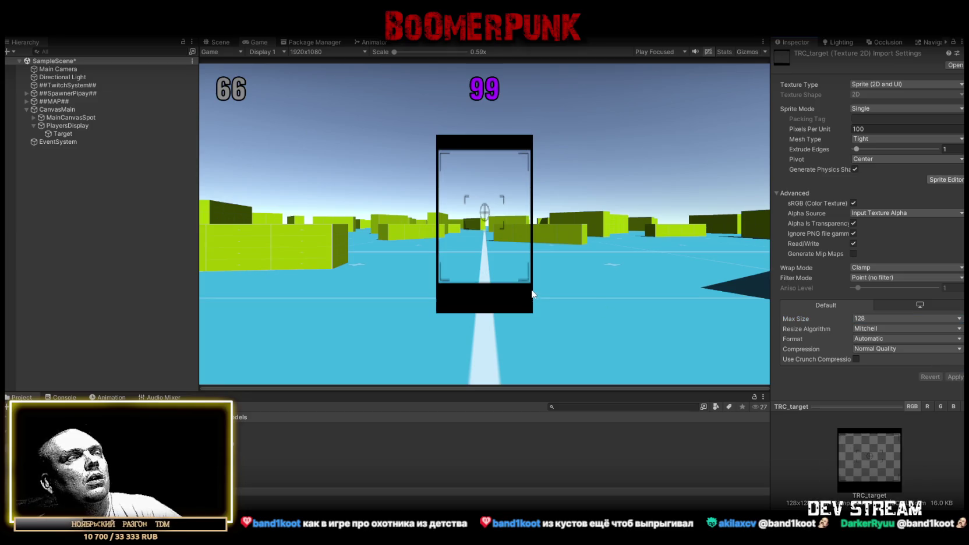
Step: Widen the Target image to 373.1 and set its Image Type to Tiled, reverting further resizes
{"action": "left_click", "coordinate": [63, 133]}
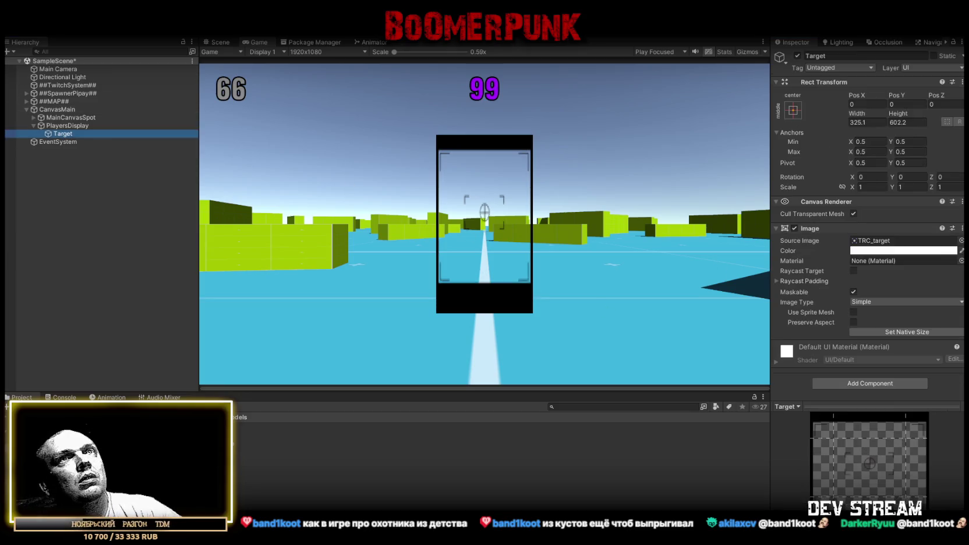
{"action": "mouse_move", "coordinate": [857, 116]}
{"action": "left_mouse_down"}
{"action": "mouse_move", "coordinate": [752, 115]}
{"action": "mouse_move", "coordinate": [912, 260]}
{"action": "left_mouse_up"}
{"action": "left_click", "coordinate": [891, 302]}
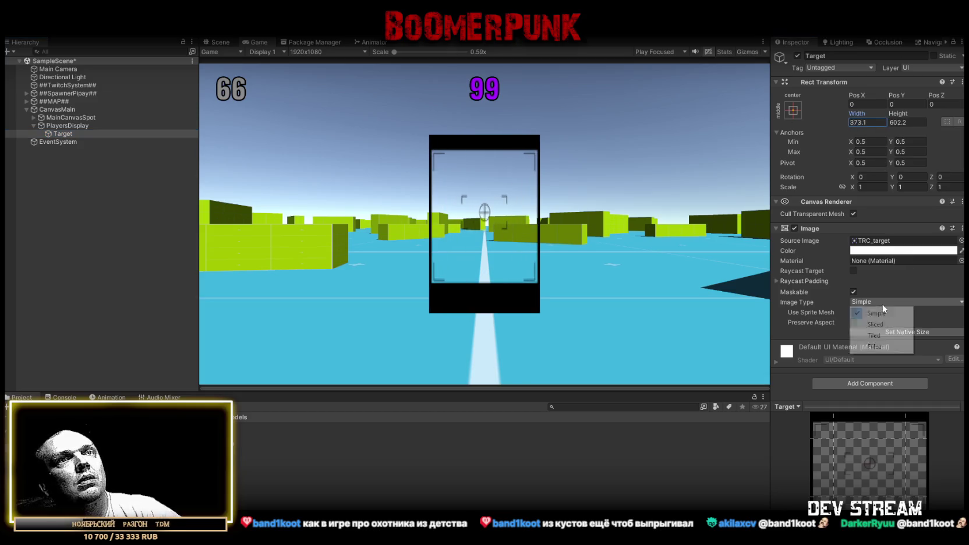
{"action": "left_click", "coordinate": [872, 339]}
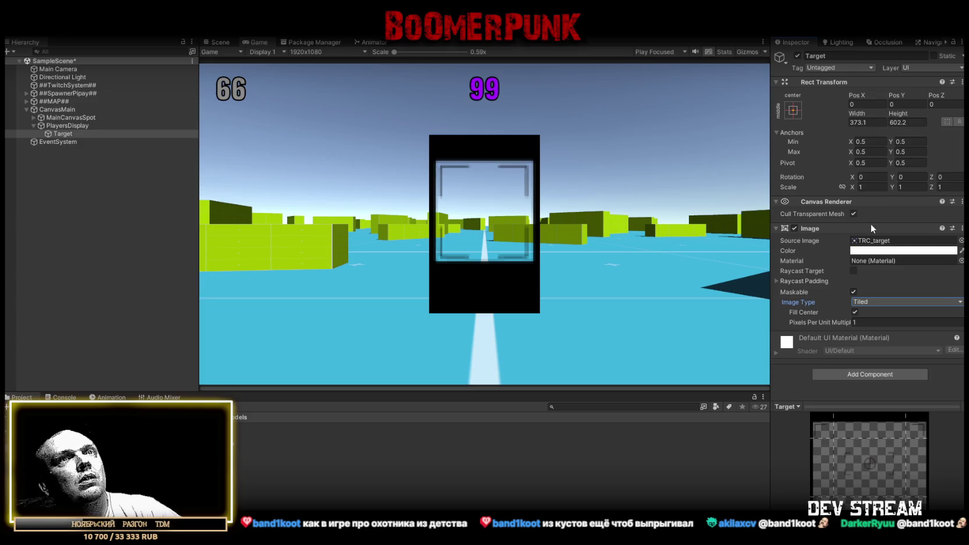
{"action": "mouse_move", "coordinate": [858, 114]}
{"action": "left_mouse_down"}
{"action": "mouse_move", "coordinate": [711, 118]}
{"action": "mouse_move", "coordinate": [457, 208]}
{"action": "mouse_move", "coordinate": [870, 224]}
{"action": "left_mouse_up"}
{"action": "key", "text": "ctrl+z"}
{"action": "mouse_move", "coordinate": [907, 119]}
{"action": "left_mouse_down"}
{"action": "mouse_move", "coordinate": [348, 145]}
{"action": "mouse_move", "coordinate": [705, 153]}
{"action": "mouse_move", "coordinate": [882, 180]}
{"action": "mouse_move", "coordinate": [129, 188]}
{"action": "mouse_move", "coordinate": [319, 193]}
{"action": "left_mouse_up"}
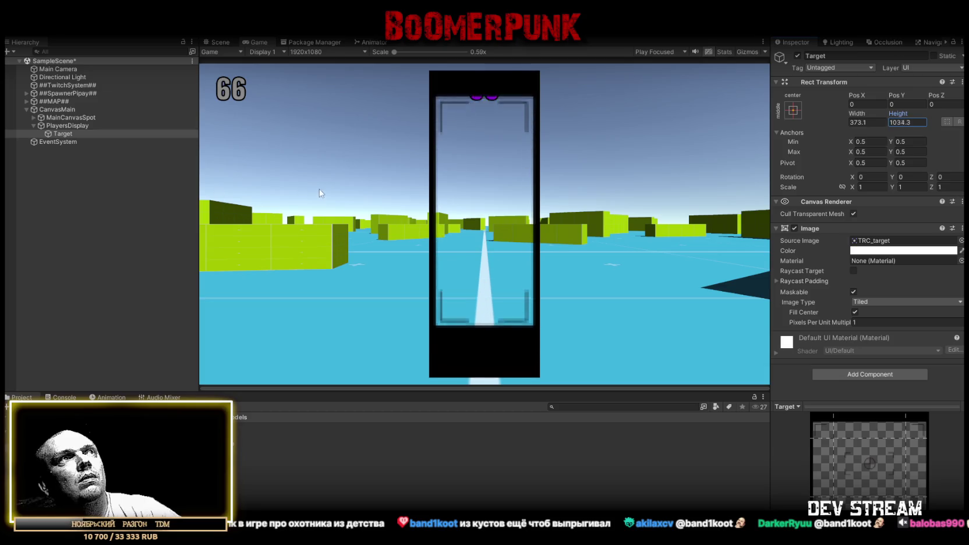
{"action": "key", "text": "ctrl+z"}
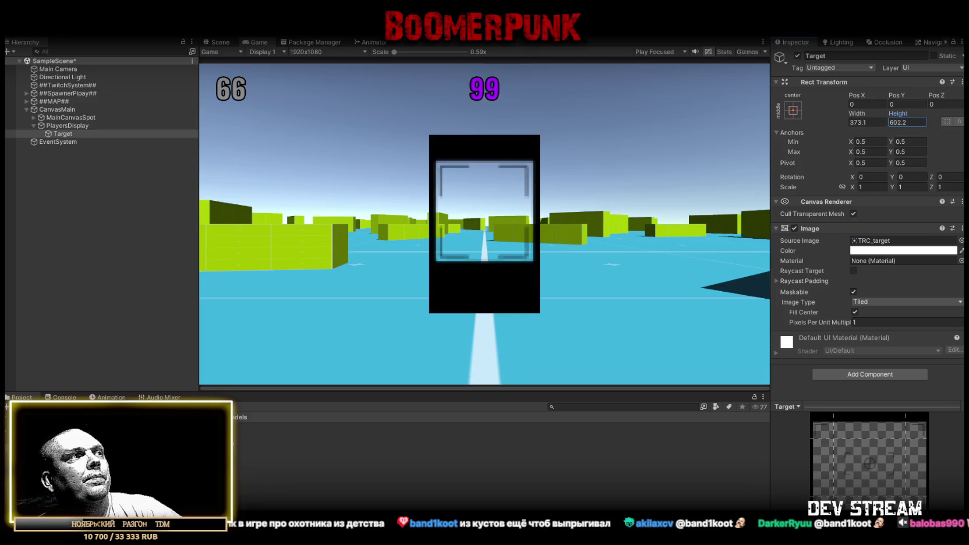
Step: Reimport TRC_target at Max Size 1024, then move the Target image down in the game view
{"action": "double_click", "coordinate": [873, 241]}
{"action": "left_click", "coordinate": [862, 319]}
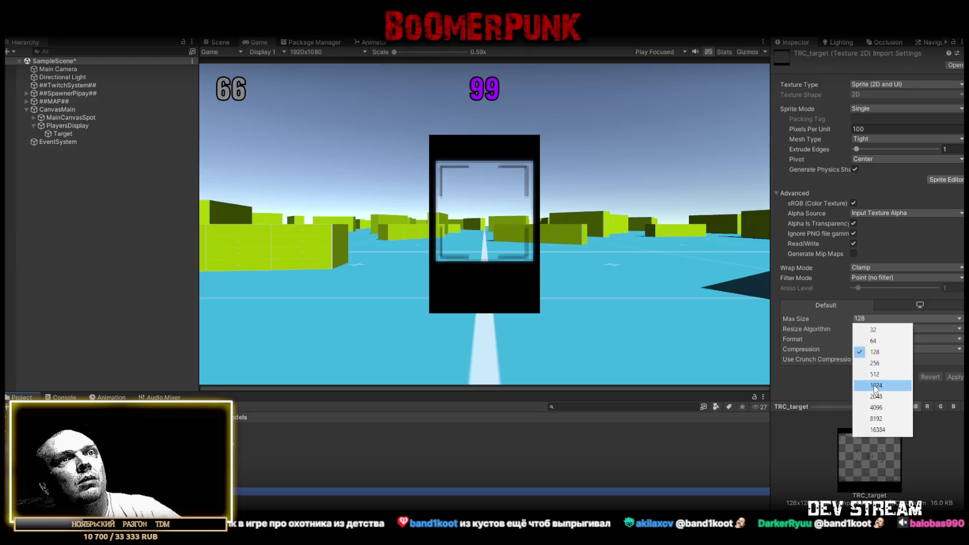
{"action": "left_click", "coordinate": [875, 385]}
{"action": "left_click", "coordinate": [955, 378]}
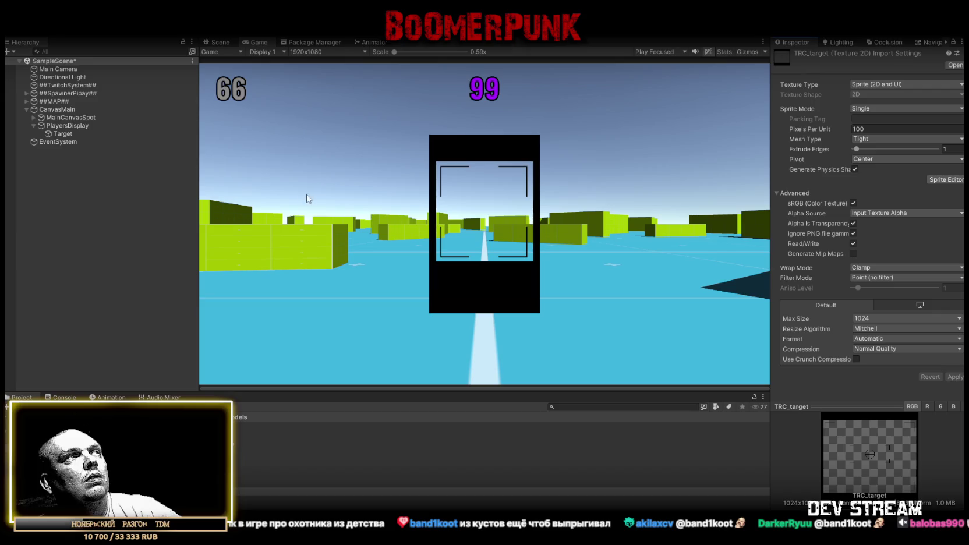
{"action": "left_click", "coordinate": [64, 134]}
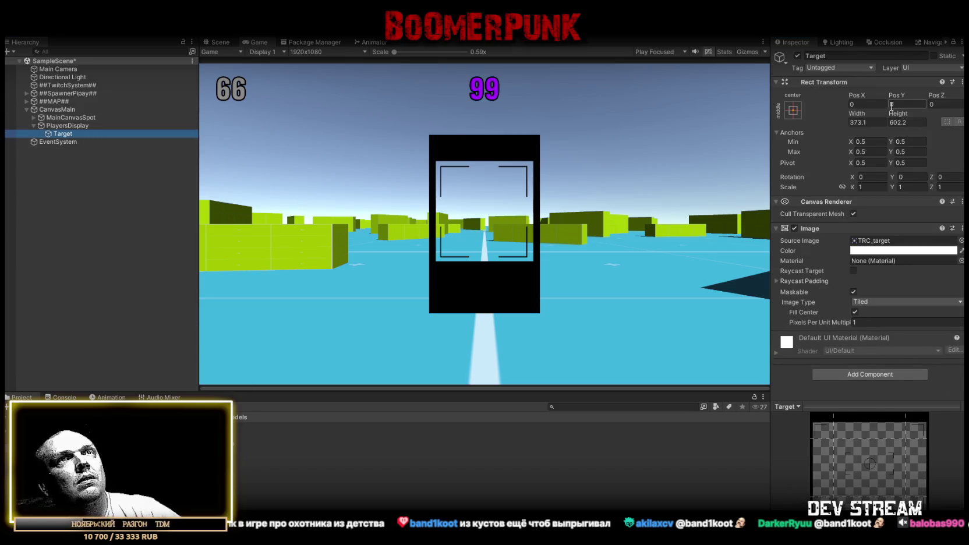
{"action": "mouse_move", "coordinate": [900, 92]}
{"action": "left_mouse_down"}
{"action": "mouse_move", "coordinate": [766, 93]}
{"action": "mouse_move", "coordinate": [966, 93]}
{"action": "mouse_move", "coordinate": [770, 116]}
{"action": "mouse_move", "coordinate": [435, 245]}
{"action": "mouse_move", "coordinate": [593, 299]}
{"action": "mouse_move", "coordinate": [418, 328]}
{"action": "mouse_move", "coordinate": [451, 315]}
{"action": "mouse_move", "coordinate": [167, 299]}
{"action": "mouse_move", "coordinate": [730, 199]}
{"action": "mouse_move", "coordinate": [642, 164]}
{"action": "mouse_move", "coordinate": [192, 175]}
{"action": "mouse_move", "coordinate": [627, 185]}
{"action": "mouse_move", "coordinate": [291, 198]}
{"action": "mouse_move", "coordinate": [447, 214]}
{"action": "mouse_move", "coordinate": [935, 208]}
{"action": "left_mouse_up"}
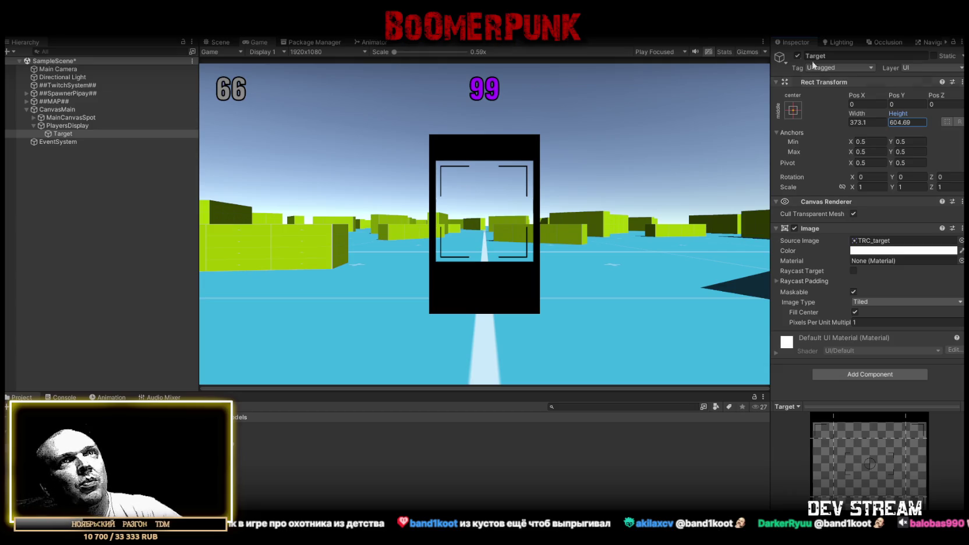
Step: Resize Target to 32 × 32 and deactivate it
{"action": "left_click", "coordinate": [866, 122]}
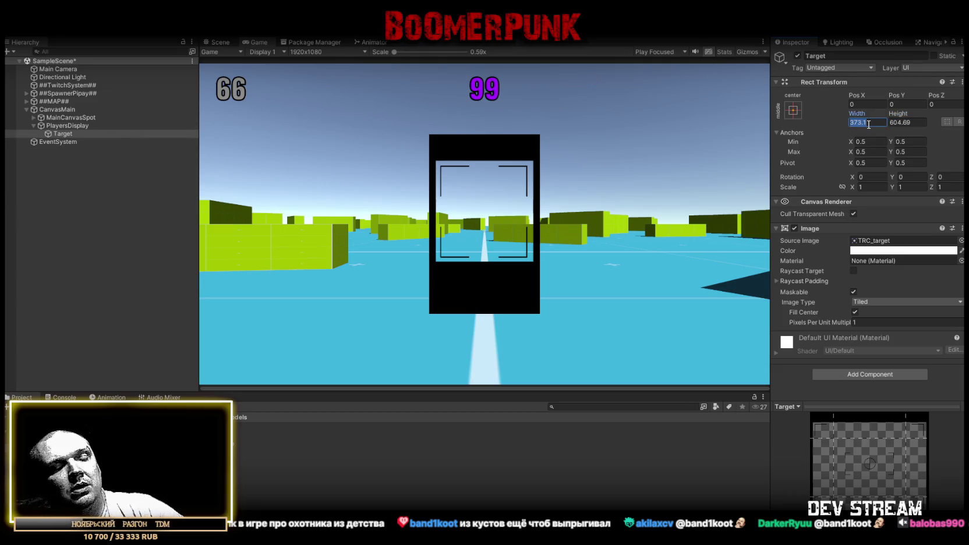
{"action": "type", "text": "32"}
{"action": "key", "text": "Tab"}
{"action": "type", "text": "32"}
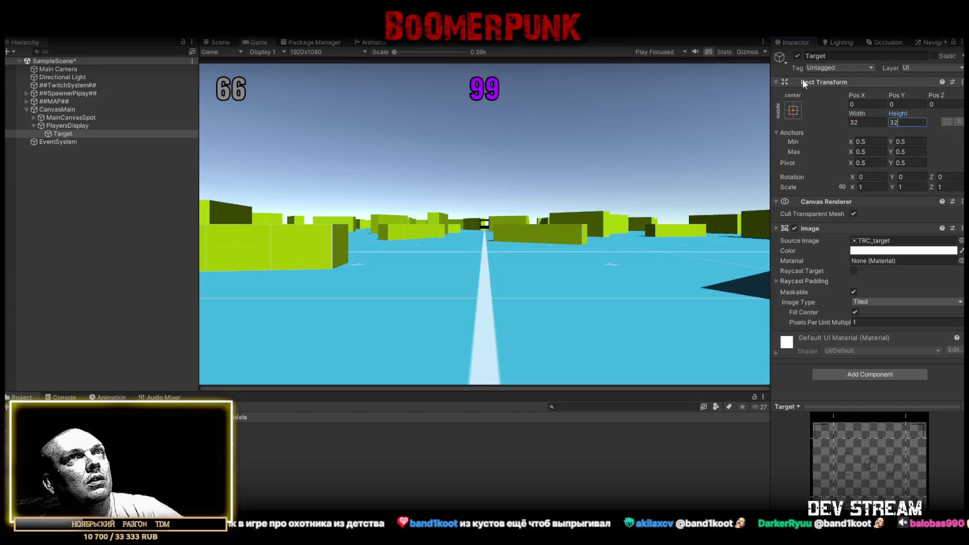
{"action": "left_click", "coordinate": [797, 56]}
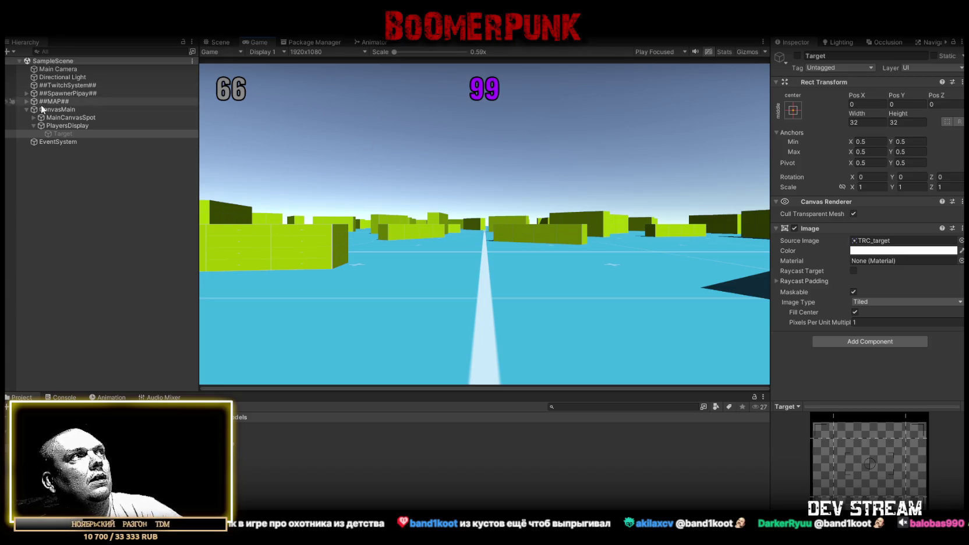
{"action": "left_click", "coordinate": [60, 127]}
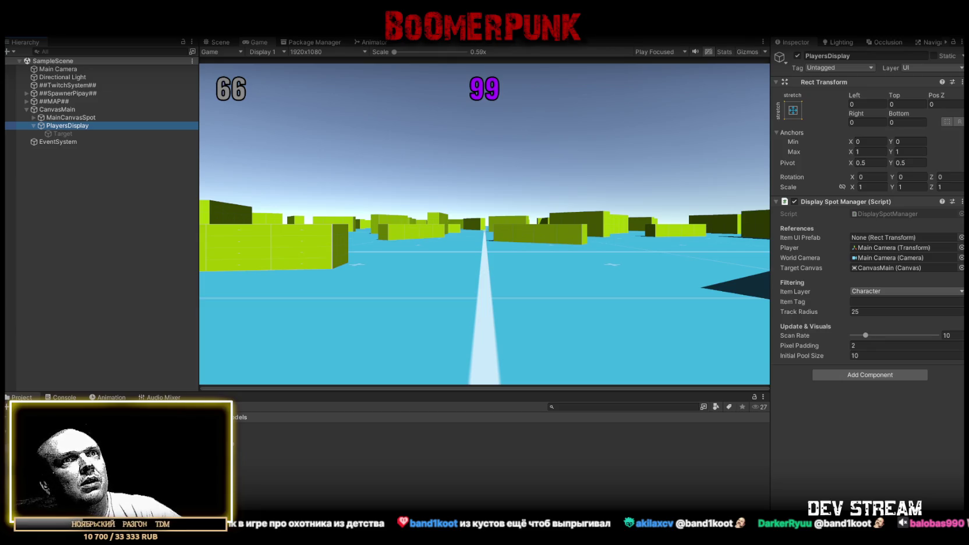
Step: Set the Display Spot Manager's Item Tag to Player after checking the TRCchaters prefab's tag
{"action": "left_click", "coordinate": [868, 302]}
{"action": "type", "text": "Player"}
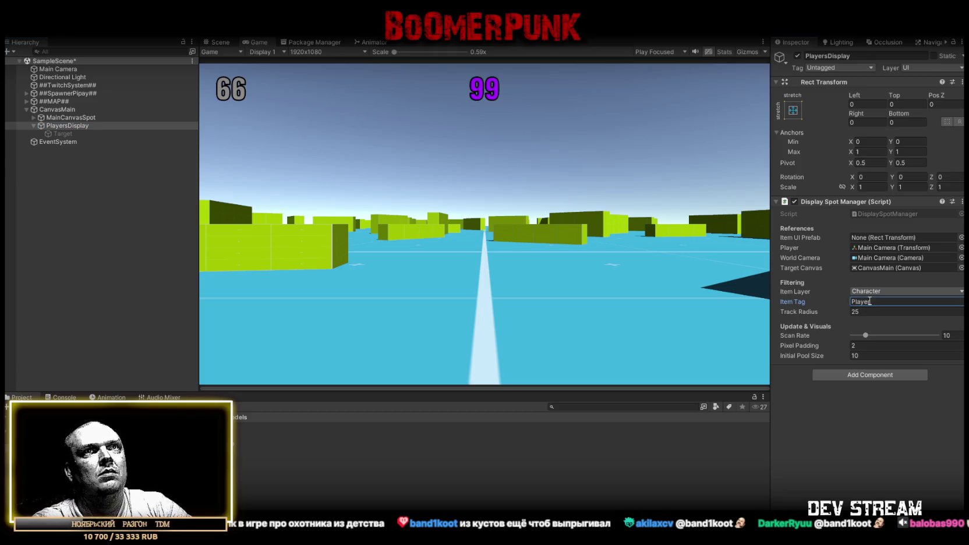
{"action": "left_click", "coordinate": [23, 472]}
{"action": "left_click", "coordinate": [245, 443]}
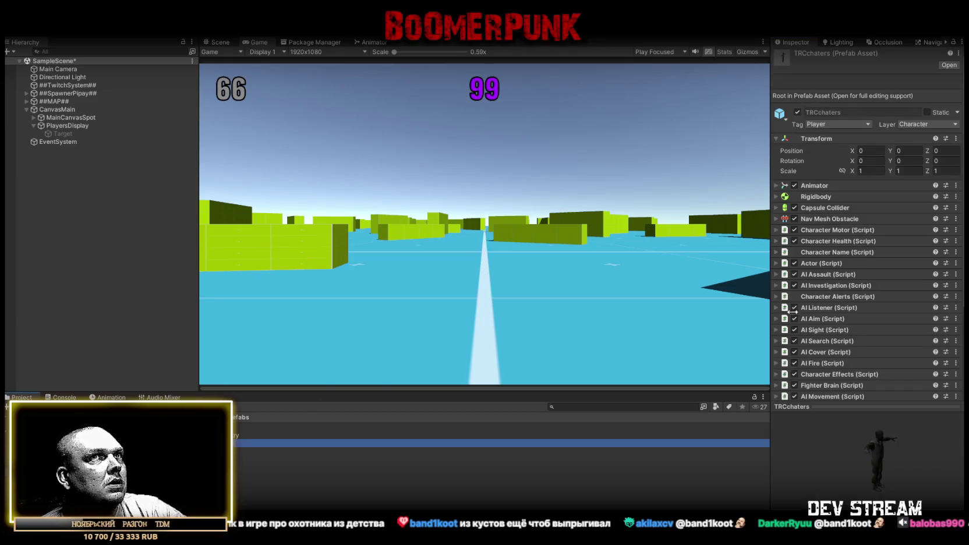
{"action": "left_click", "coordinate": [67, 126]}
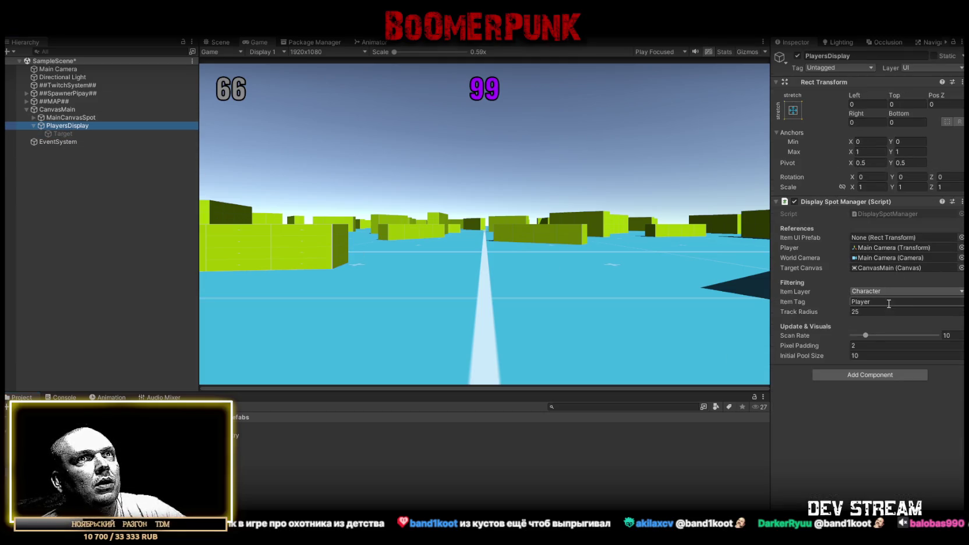
{"action": "left_click", "coordinate": [889, 303]}
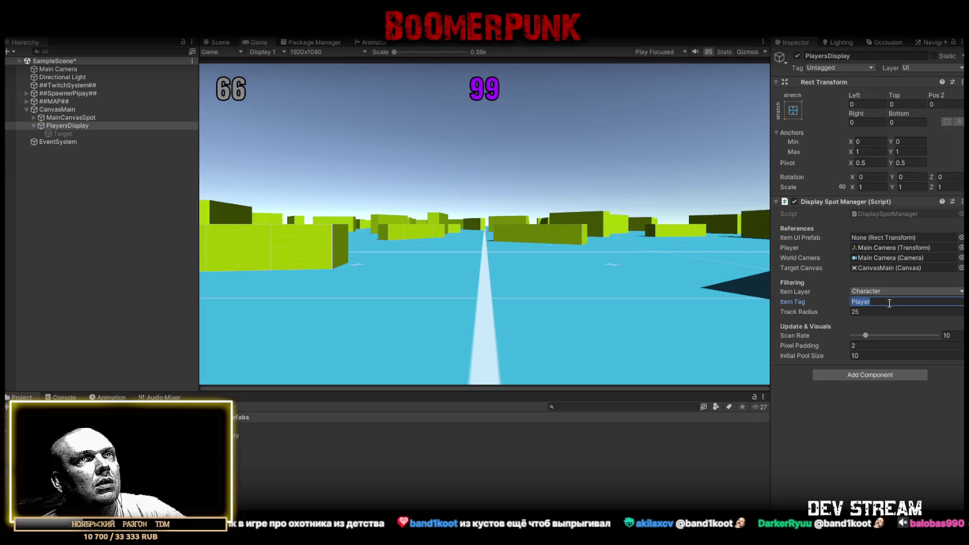
{"action": "left_click", "coordinate": [852, 444]}
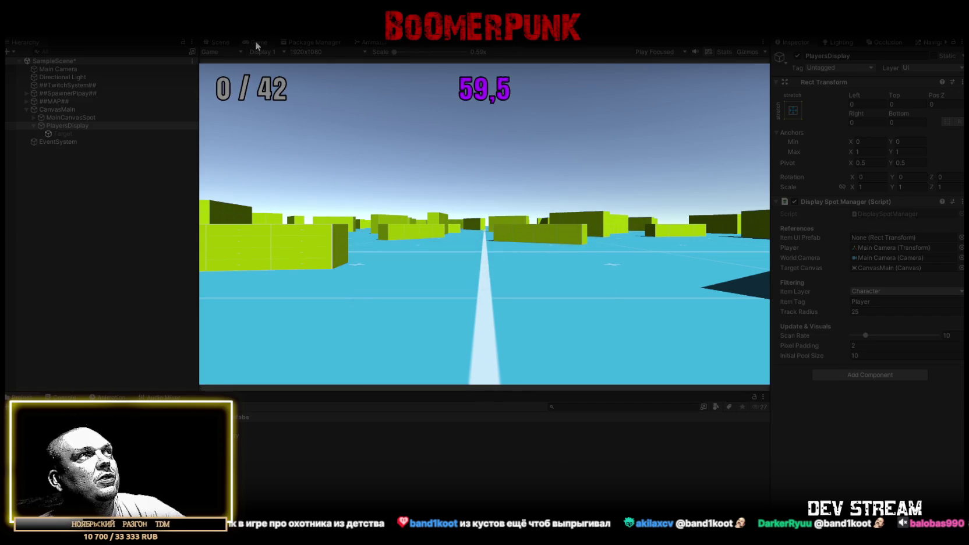
Step: Enter play mode to test the tracking markers
{"action": "double_click", "coordinate": [255, 42]}
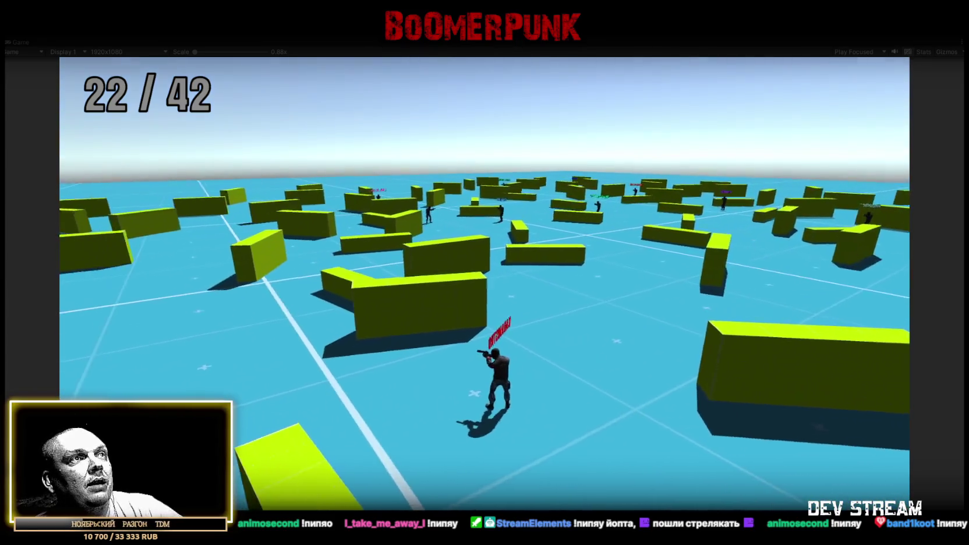
Step: Run the character across the arena with W, toggling the game view between normal and maximized
{"action": "key", "text": "w"}
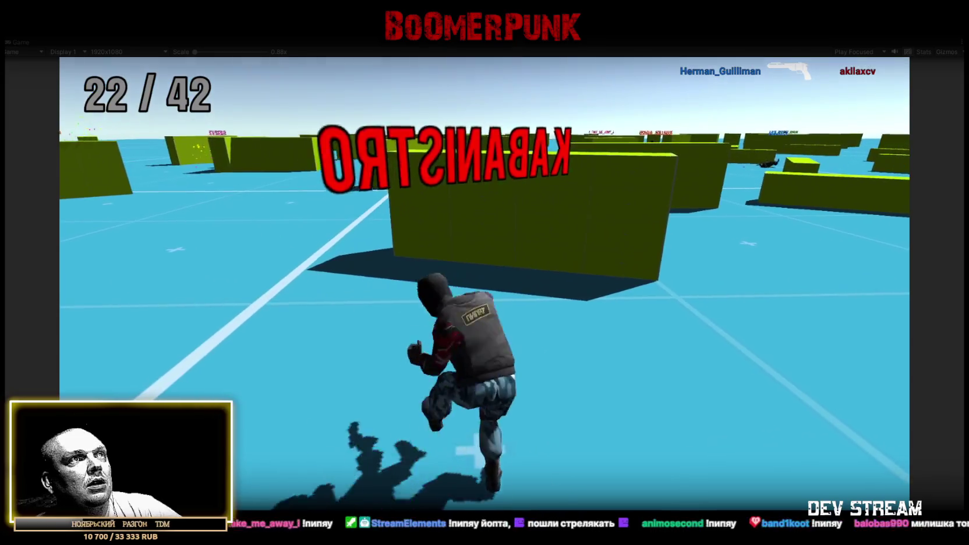
{"action": "key", "text": "w"}
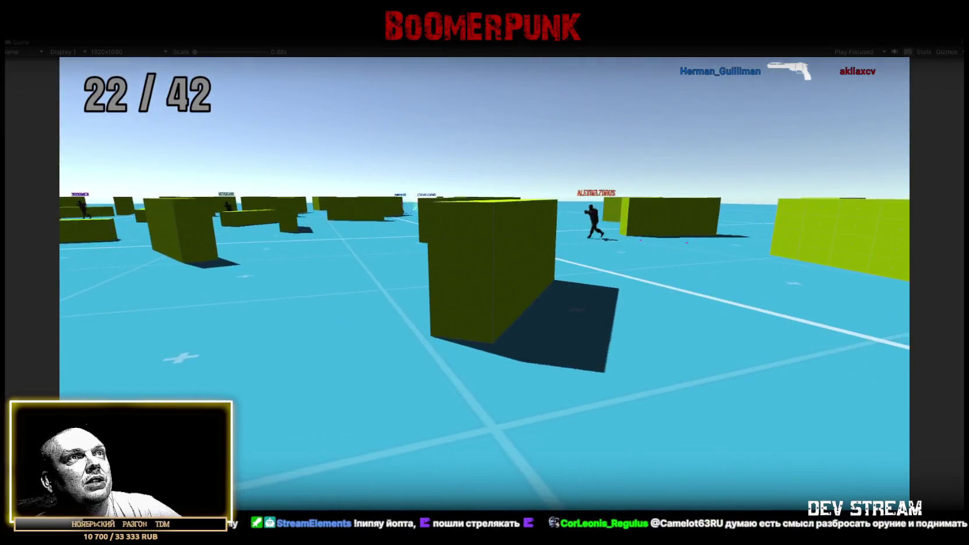
{"action": "key", "text": "w"}
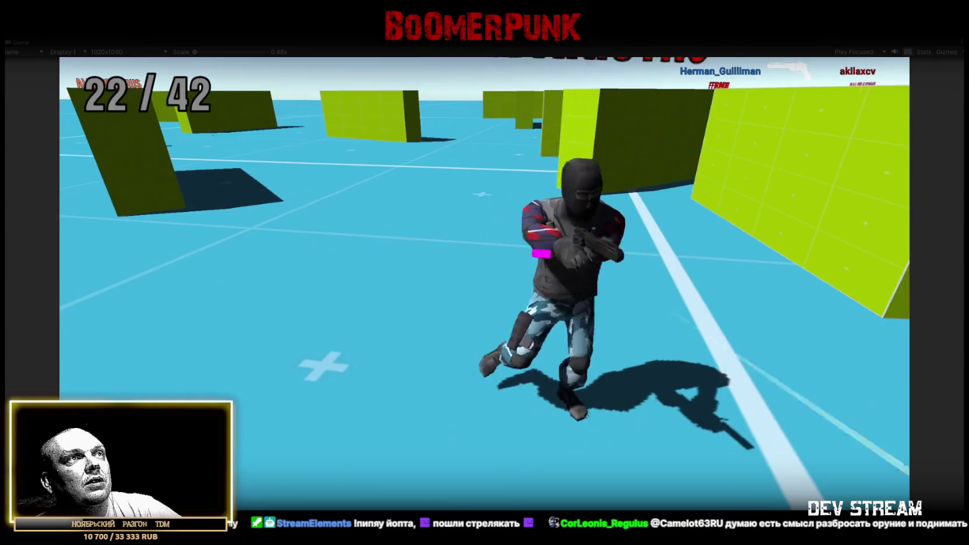
{"action": "key", "text": "w"}
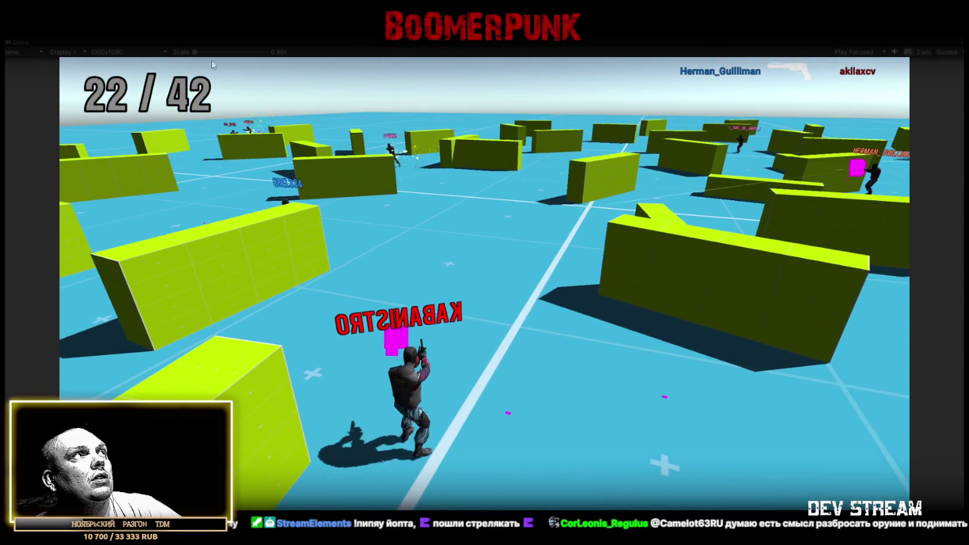
{"action": "double_click", "coordinate": [19, 43]}
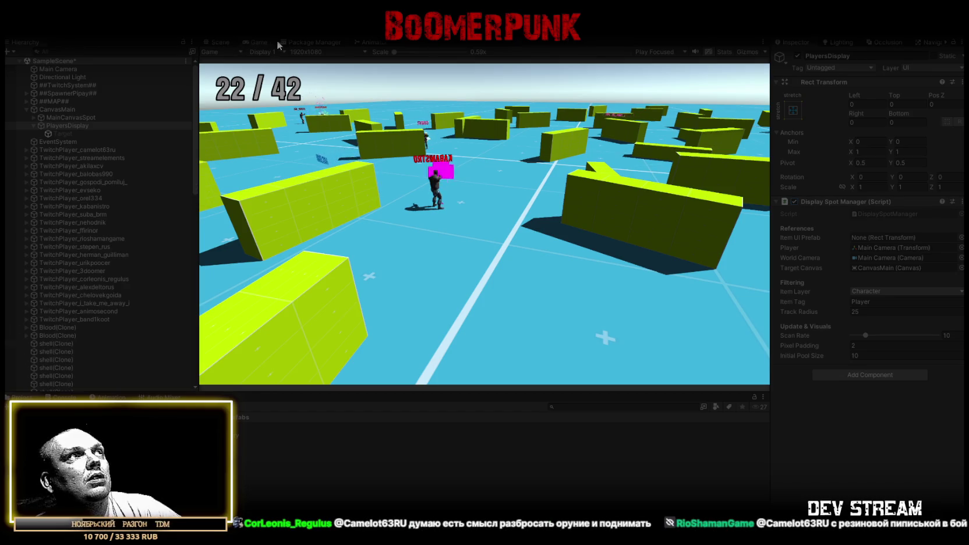
{"action": "double_click", "coordinate": [258, 47]}
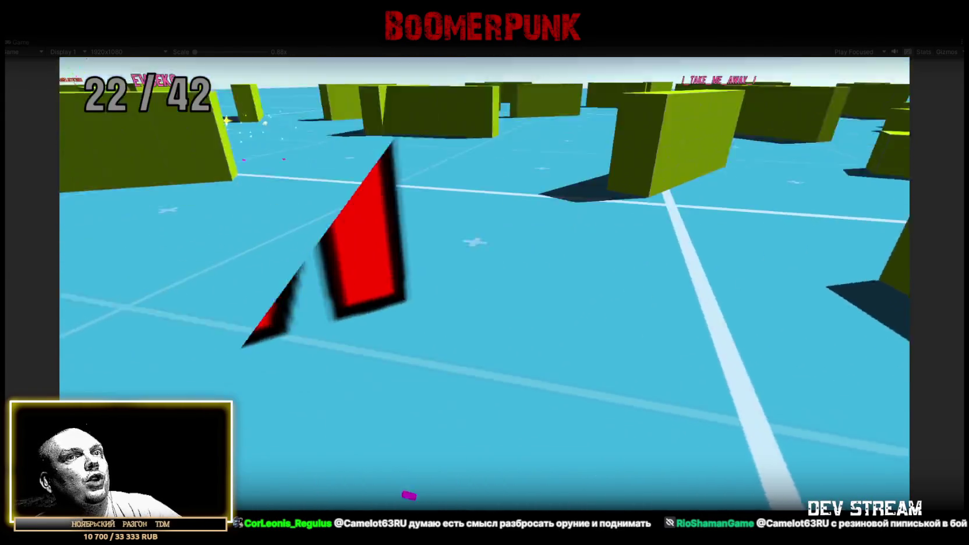
Step: Walk forward and left, switch to a close character camera, and show the scoreboard
{"action": "key", "text": "w"}
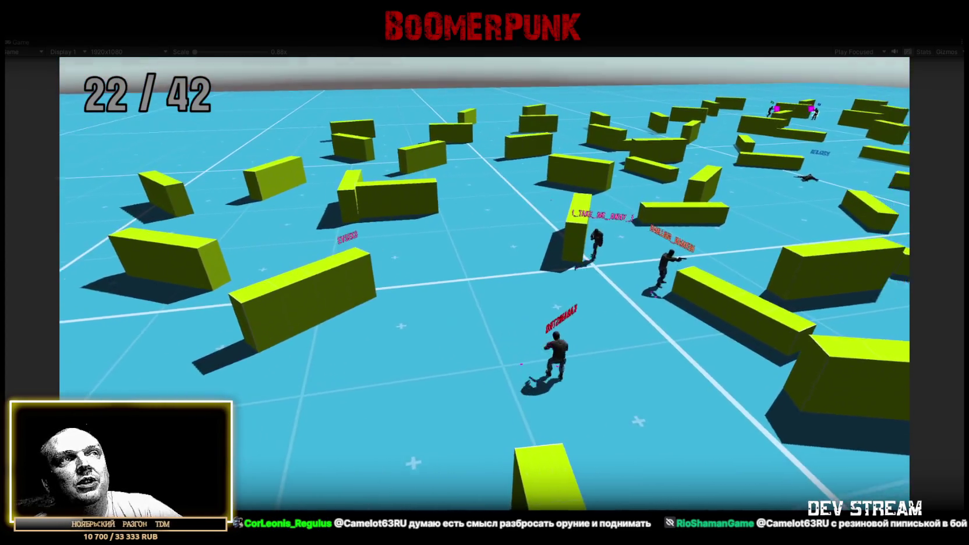
{"action": "key", "text": "a"}
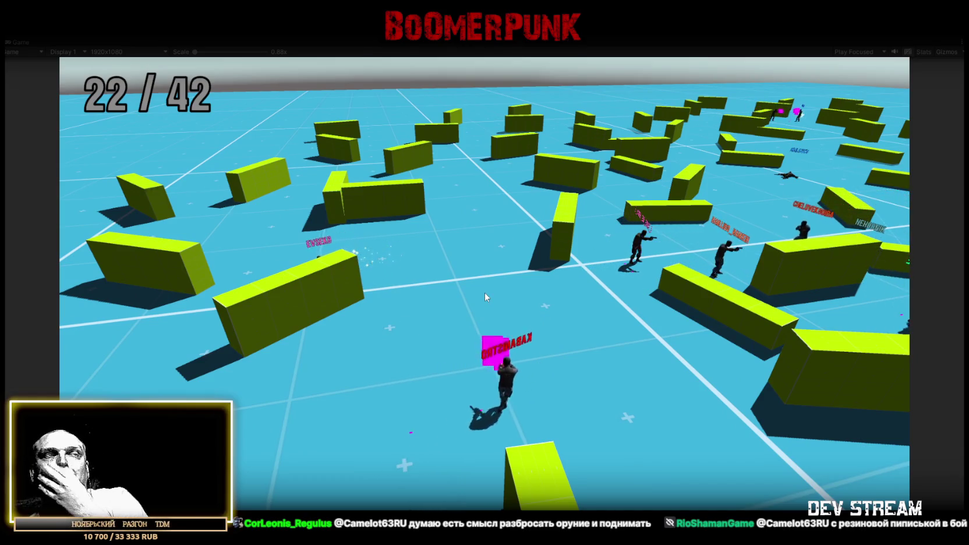
{"action": "left_click", "coordinate": [590, 325]}
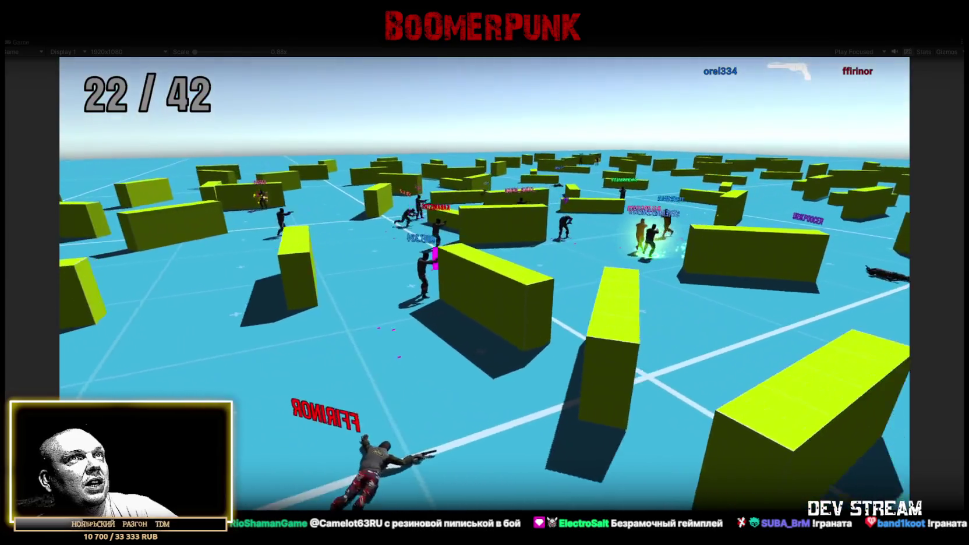
{"action": "key", "text": "Tab"}
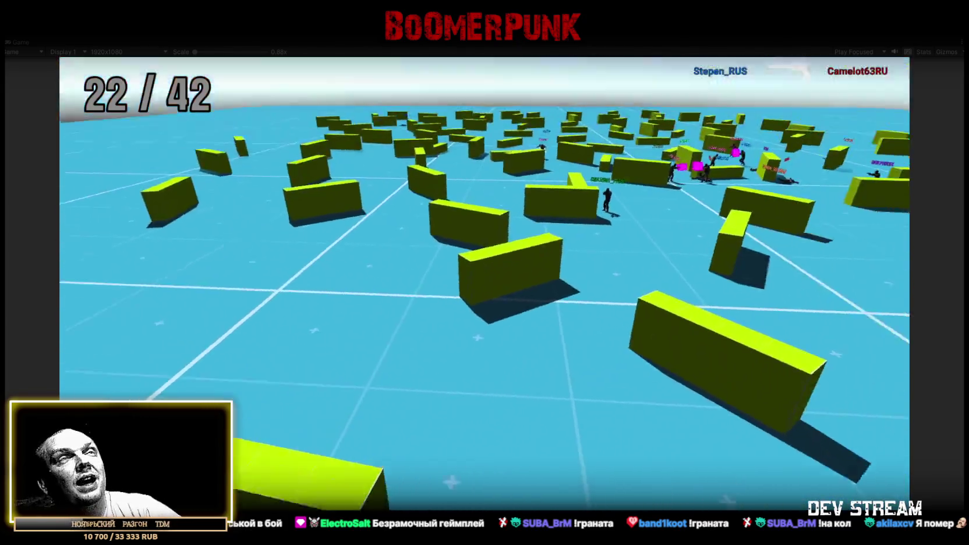
{"action": "key", "text": "Tab"}
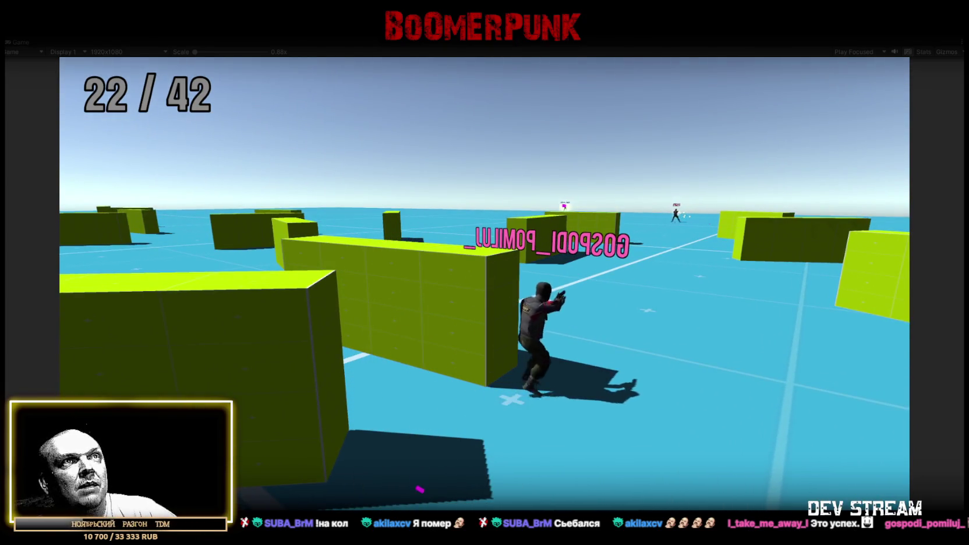
{"action": "left_click", "coordinate": [484, 300]}
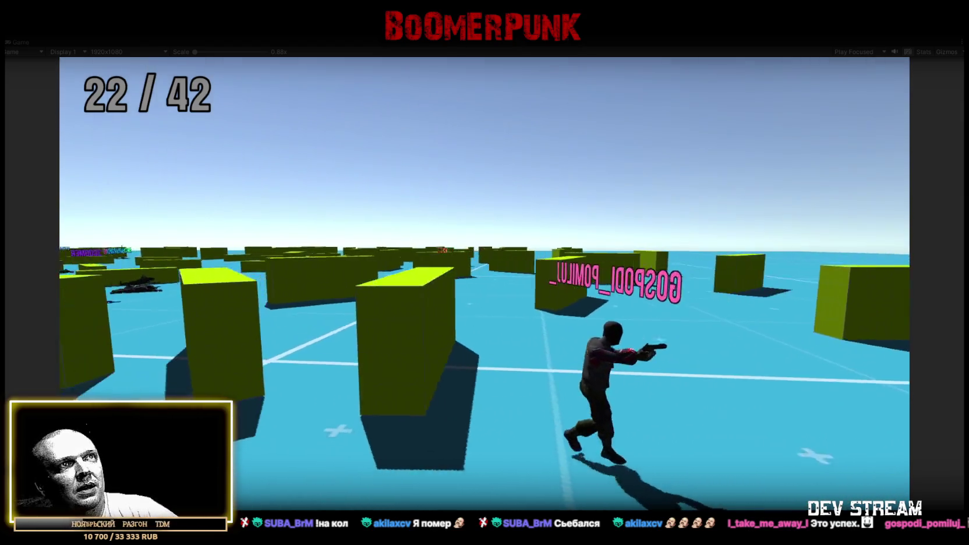
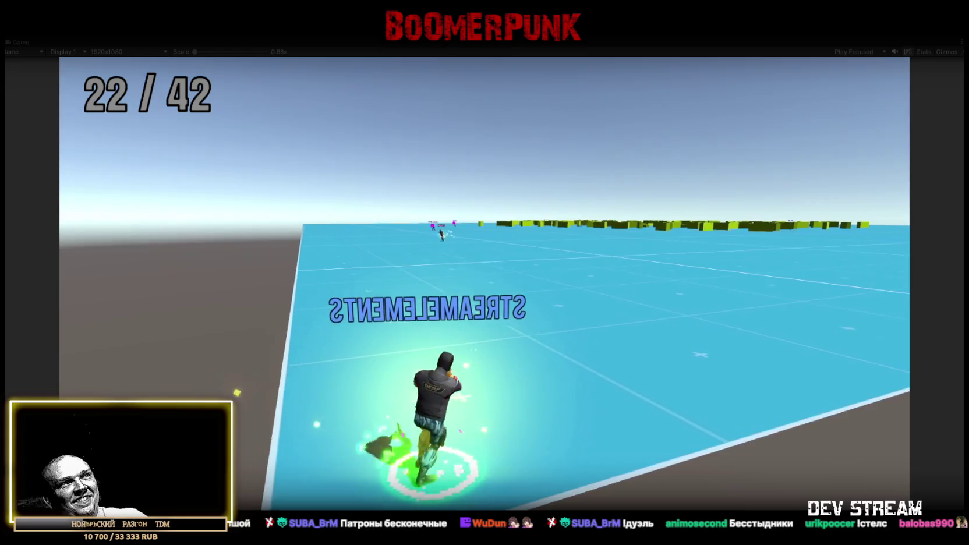
Step: Check the player scoreboard, then bring back the full editor layout with Hierarchy, Inspector and Project panels
{"action": "key", "text": "Tab"}
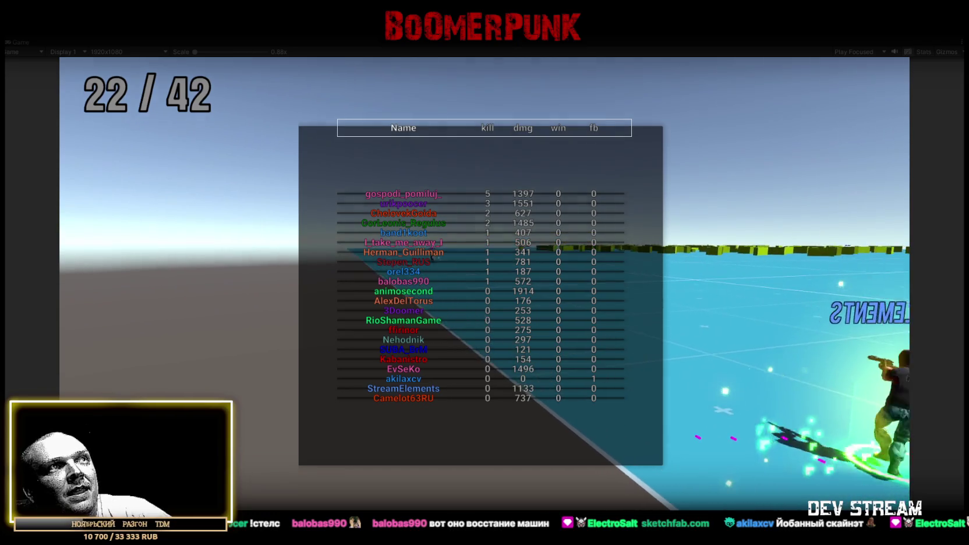
{"action": "key", "text": "Tab"}
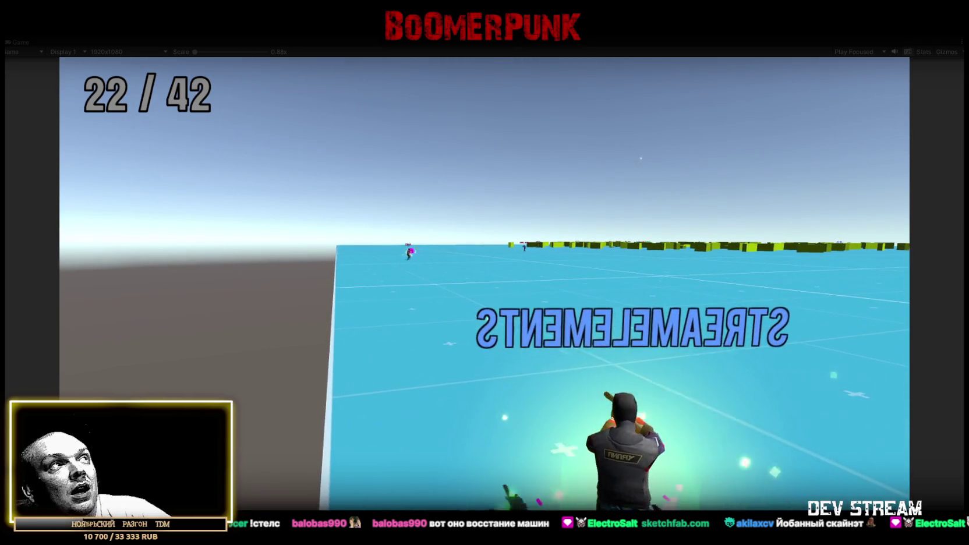
{"action": "key", "text": "Tab"}
{"action": "key", "text": "Tab"}
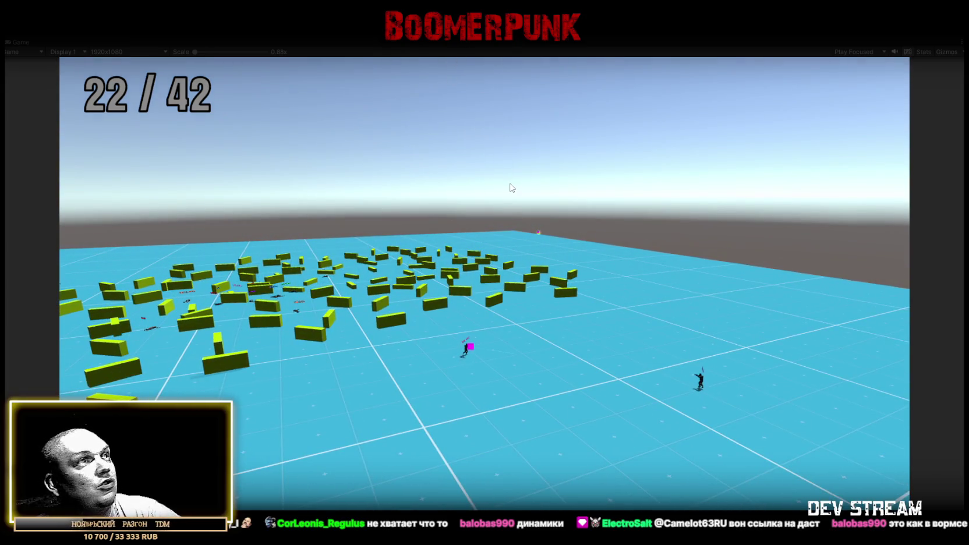
{"action": "key", "text": "ctrl+p"}
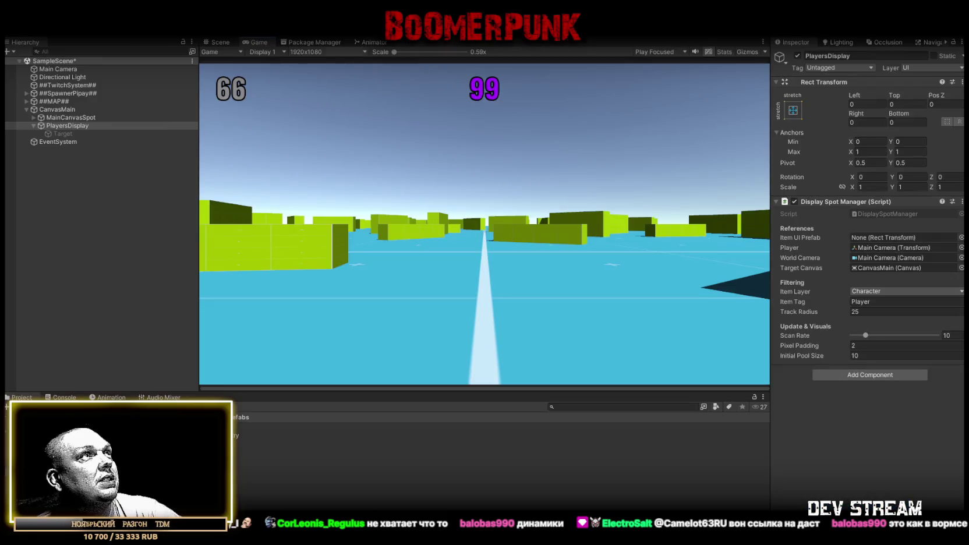
Step: Switch to the Scene view and deactivate the ##MAP## object
{"action": "left_click", "coordinate": [216, 43]}
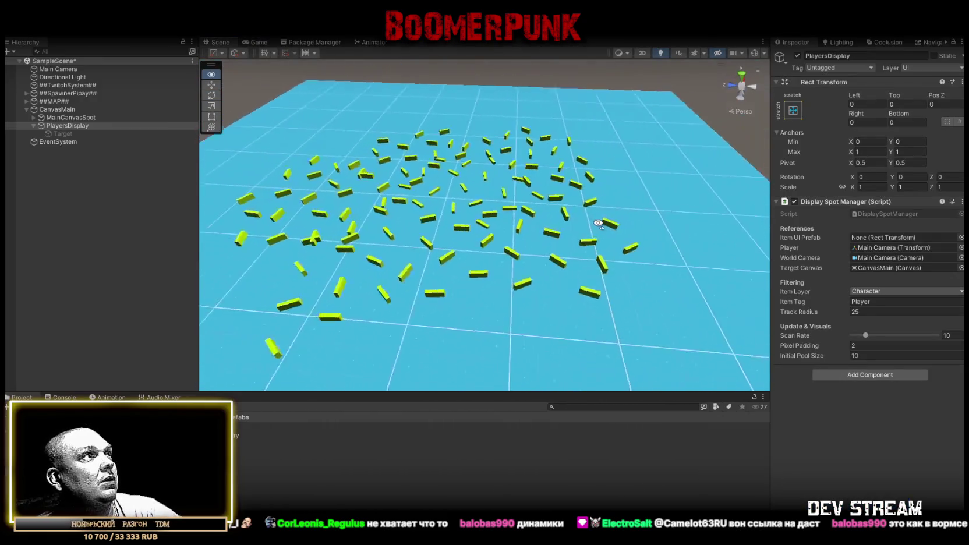
{"action": "left_click", "coordinate": [55, 102]}
{"action": "left_click", "coordinate": [27, 110]}
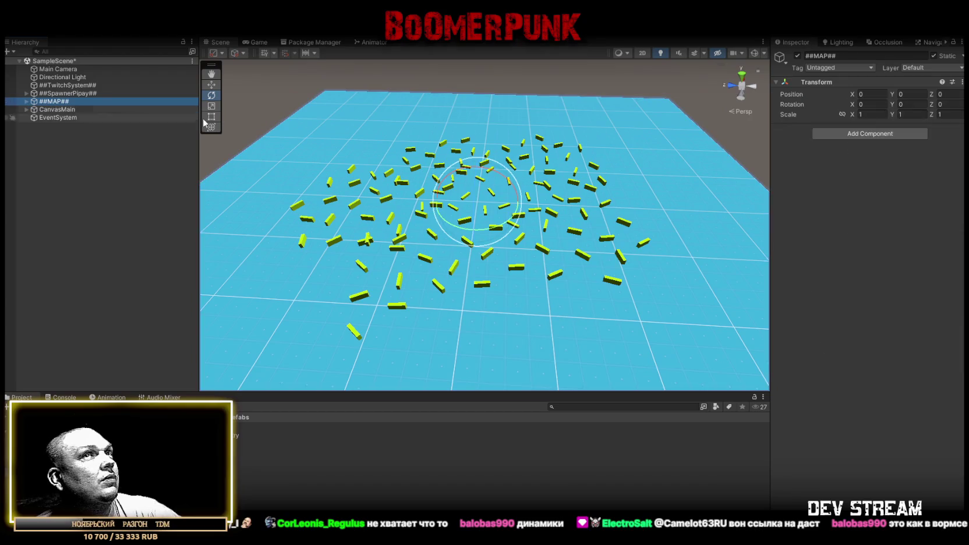
{"action": "left_click", "coordinate": [796, 56]}
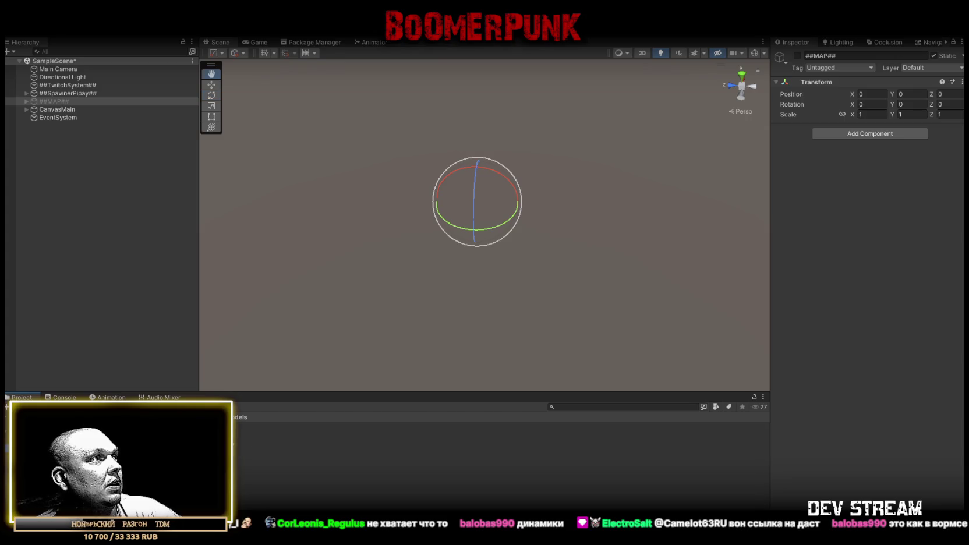
Step: Create a new Map folder among the Project's models
{"action": "right_click", "coordinate": [40, 401]}
{"action": "mouse_move", "coordinate": [105, 177]}
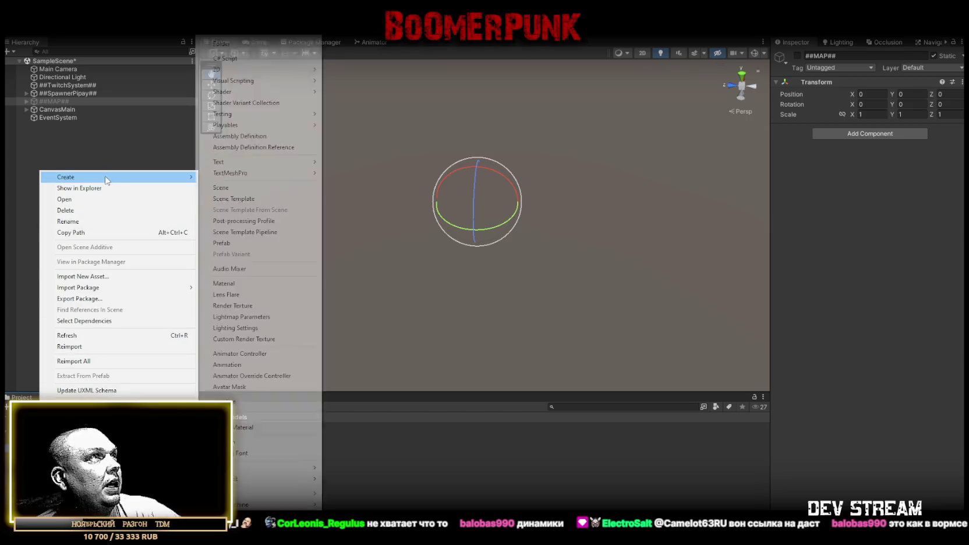
{"action": "left_click", "coordinate": [227, 48]}
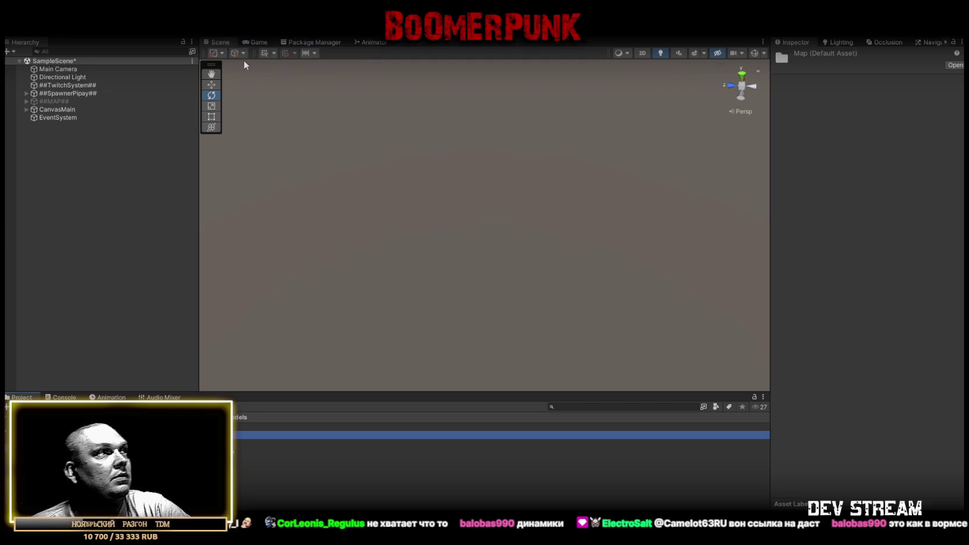
{"action": "key", "text": "ctrl+shift+c"}
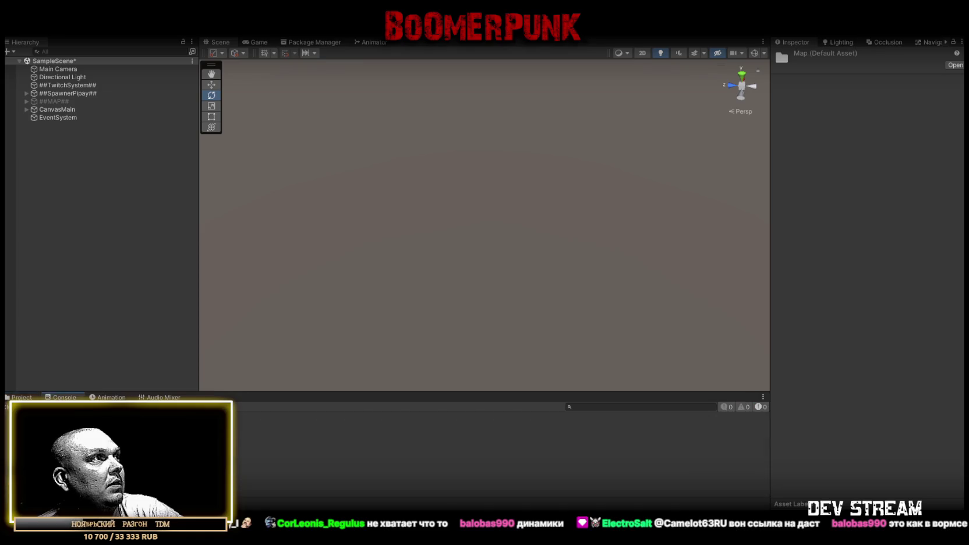
{"action": "left_click", "coordinate": [21, 394]}
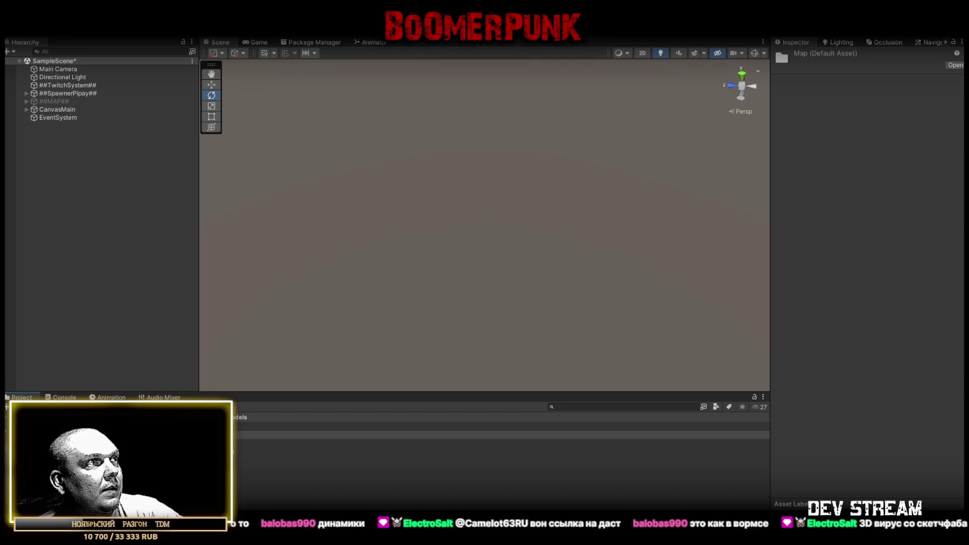
Step: Start another new folder inside the Map folder
{"action": "right_click", "coordinate": [190, 434]}
{"action": "mouse_move", "coordinate": [302, 167]}
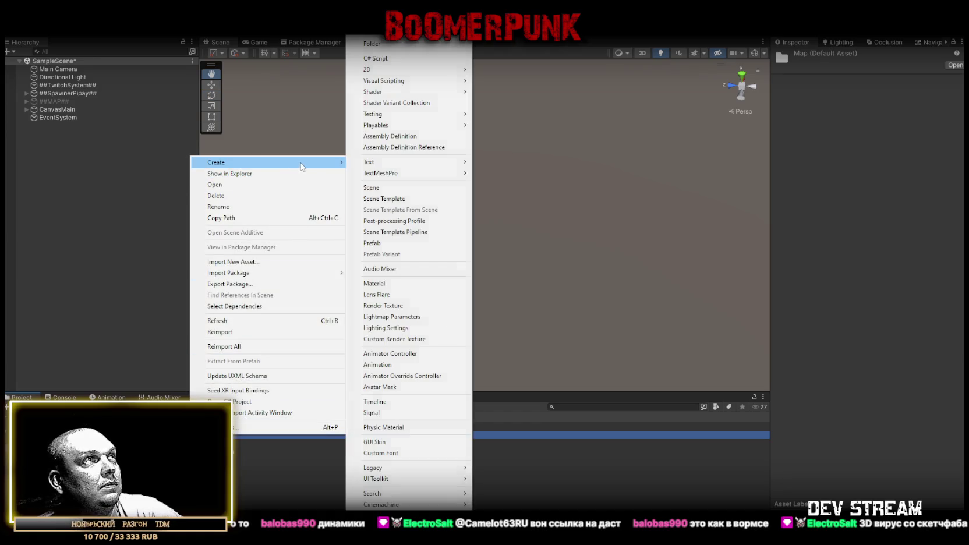
{"action": "left_click", "coordinate": [371, 43]}
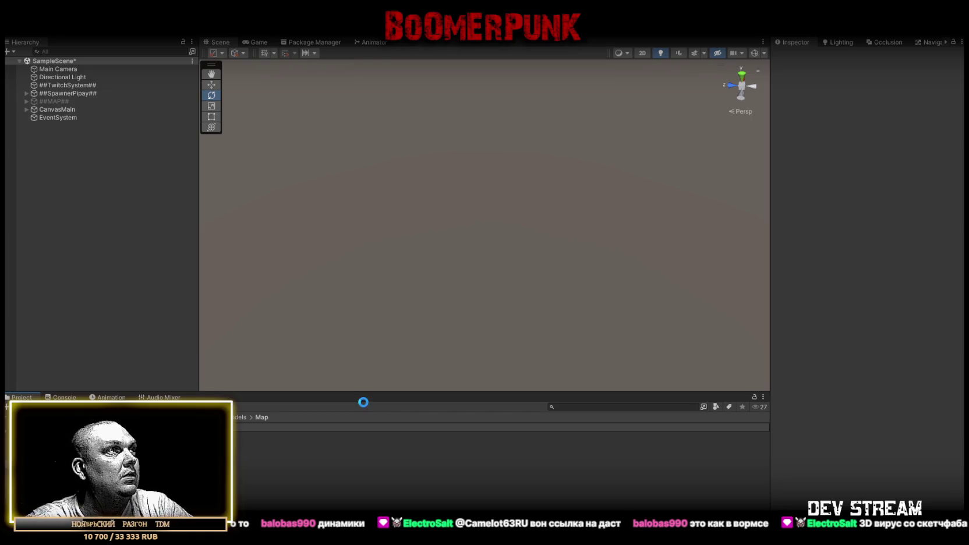
Step: Name the new folder Dust 2 and select the imported de_dust2 model asset
{"action": "key", "text": "Return"}
{"action": "key", "text": "Return"}
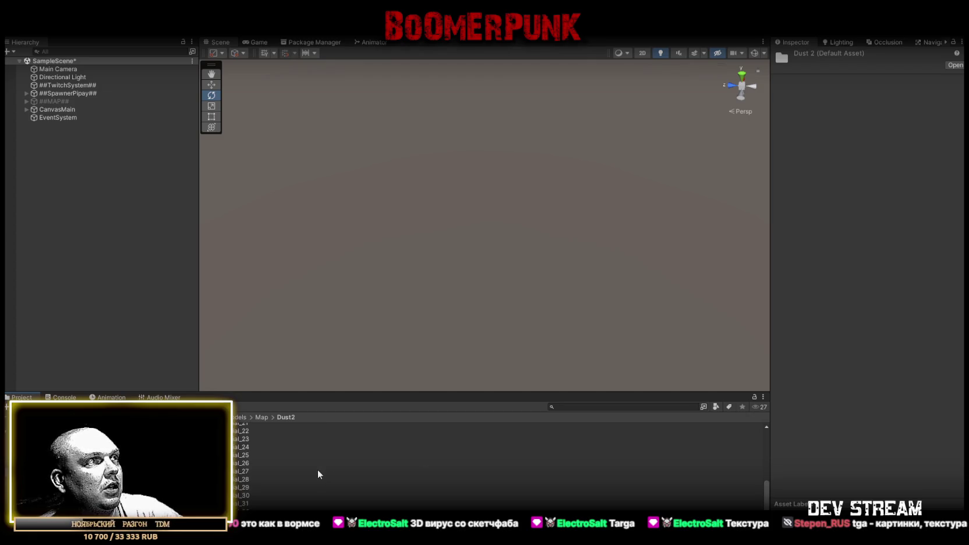
{"action": "left_click", "coordinate": [227, 435]}
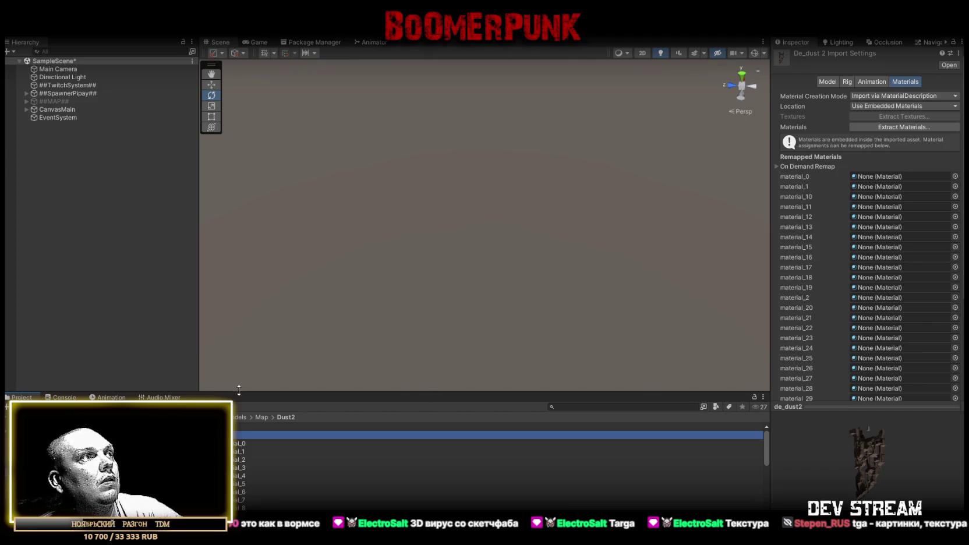
Step: Drag de_dust2 into the scene and set its position to 0, 0, 0
{"action": "mouse_move", "coordinate": [245, 435]}
{"action": "left_mouse_down"}
{"action": "mouse_move", "coordinate": [443, 216]}
{"action": "mouse_move", "coordinate": [608, 180]}
{"action": "mouse_move", "coordinate": [470, 193]}
{"action": "left_mouse_up"}
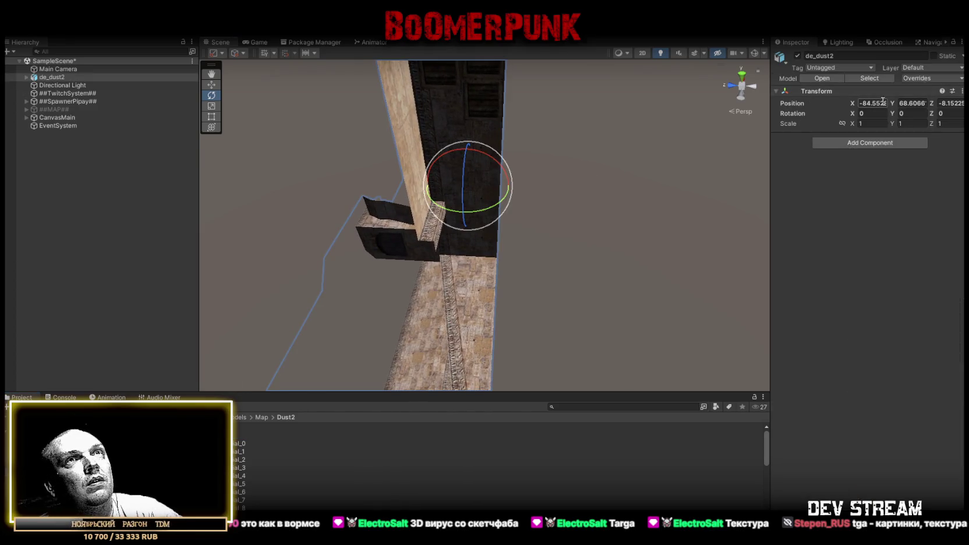
{"action": "type", "text": "0"}
{"action": "left_click", "coordinate": [911, 103]}
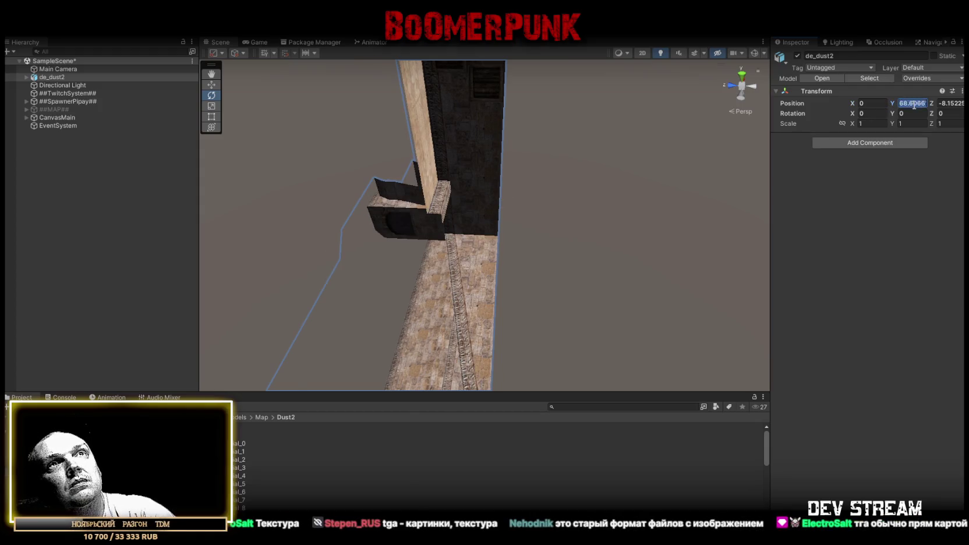
{"action": "type", "text": "0"}
{"action": "left_click", "coordinate": [950, 103]}
{"action": "type", "text": "0"}
{"action": "key", "text": "Return"}
{"action": "mouse_move", "coordinate": [592, 149]}
{"action": "left_mouse_down"}
{"action": "mouse_move", "coordinate": [462, 137]}
{"action": "mouse_move", "coordinate": [767, 110]}
{"action": "mouse_move", "coordinate": [570, 185]}
{"action": "left_mouse_up"}
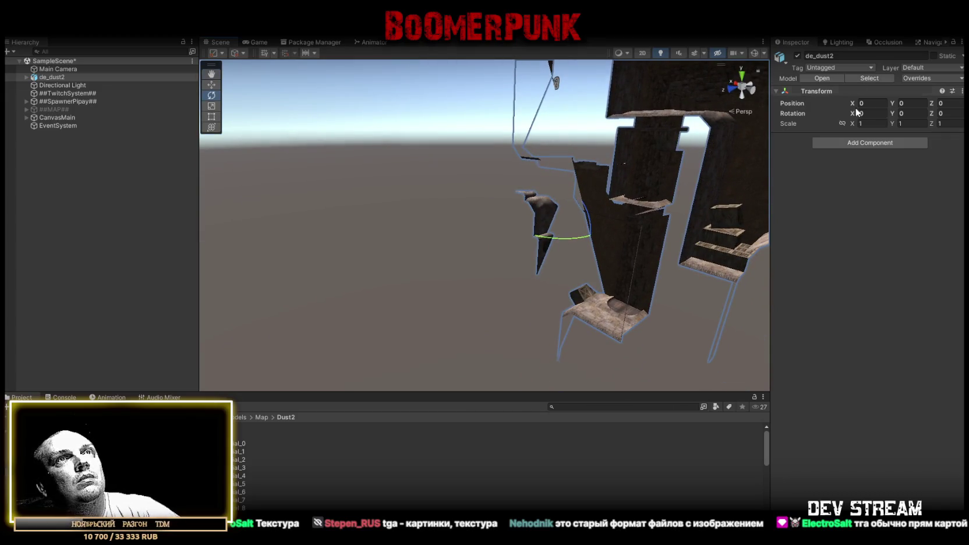
Step: Rotate the map -90 on X so it lies flat, then fly through to inspect it
{"action": "type", "text": "90"}
{"action": "key", "text": "Return"}
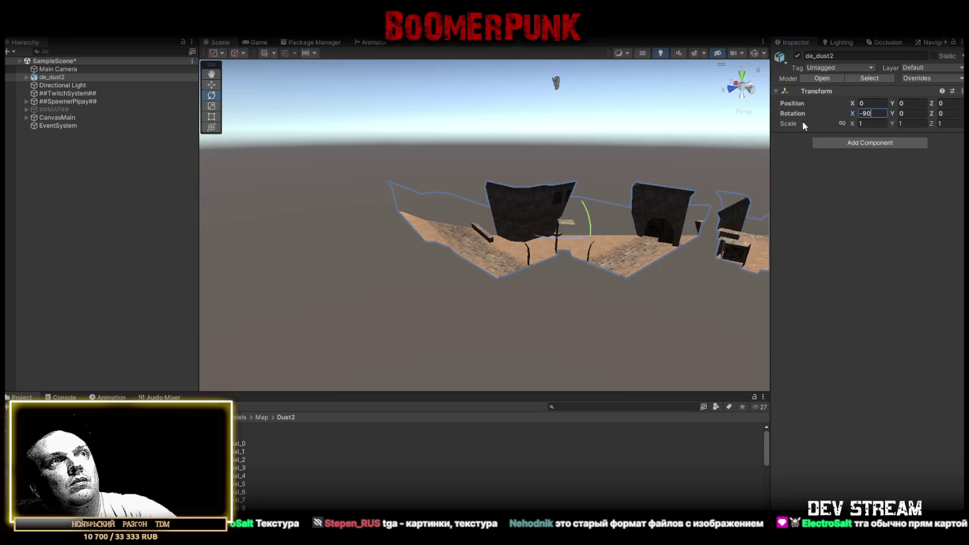
{"action": "key", "text": "f"}
{"action": "left_click_drag", "start_coordinate": [412, 193], "coordinate": [502, 184]}
{"action": "key", "text": "w"}
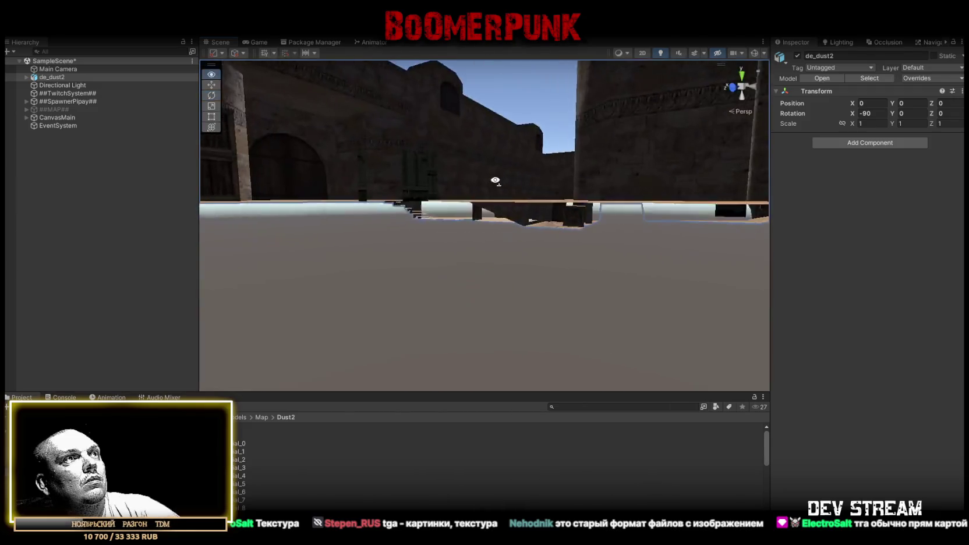
{"action": "key", "text": "e"}
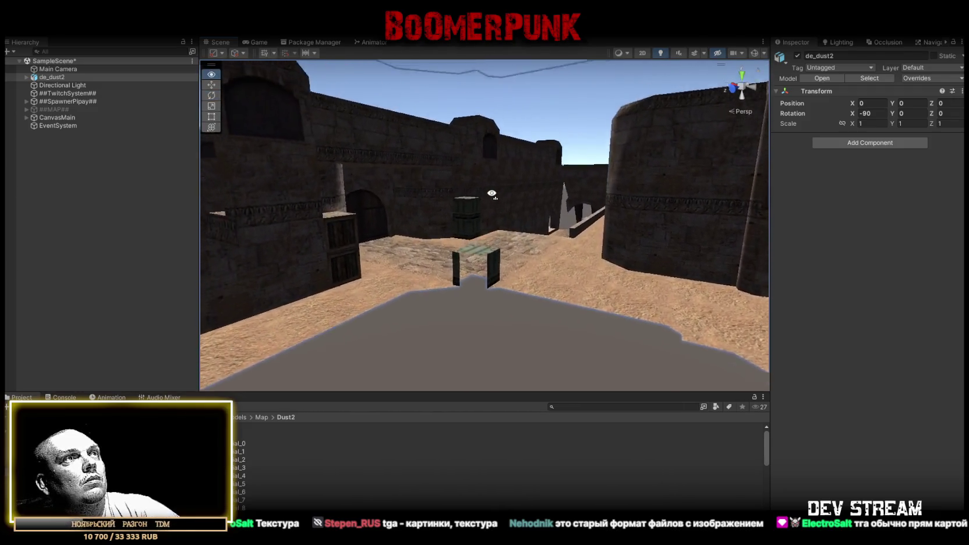
{"action": "mouse_move", "coordinate": [520, 219]}
{"action": "left_mouse_down"}
{"action": "mouse_move", "coordinate": [221, 259]}
{"action": "mouse_move", "coordinate": [397, 225]}
{"action": "mouse_move", "coordinate": [350, 204]}
{"action": "left_mouse_up"}
Step: Expand de_dust2 and frame its pieces BSP_Object.model_8, model_27 and model_9
{"action": "left_click", "coordinate": [25, 76]}
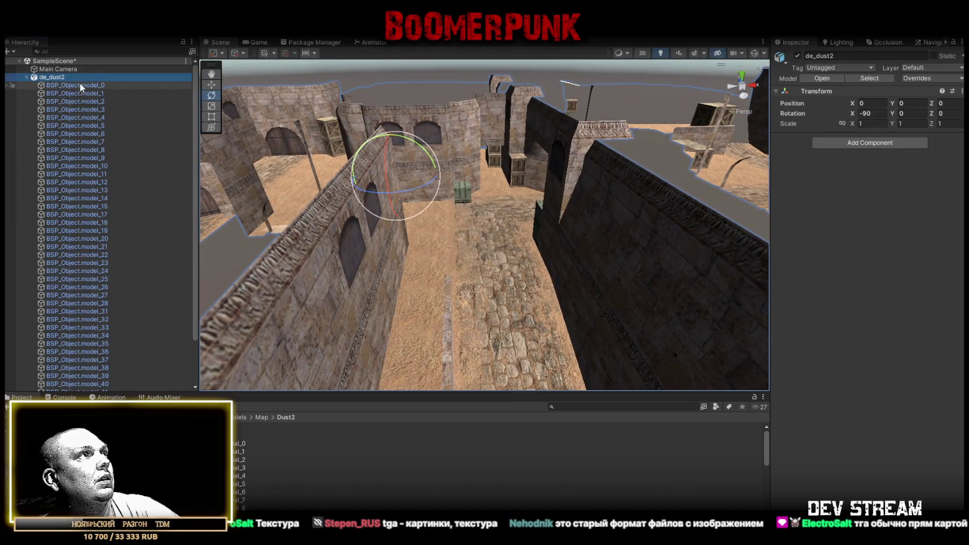
{"action": "left_click", "coordinate": [79, 85]}
{"action": "double_click", "coordinate": [89, 150]}
{"action": "scroll", "coordinate": [495, 228], "scroll_direction": "down", "scroll_amount": 8}
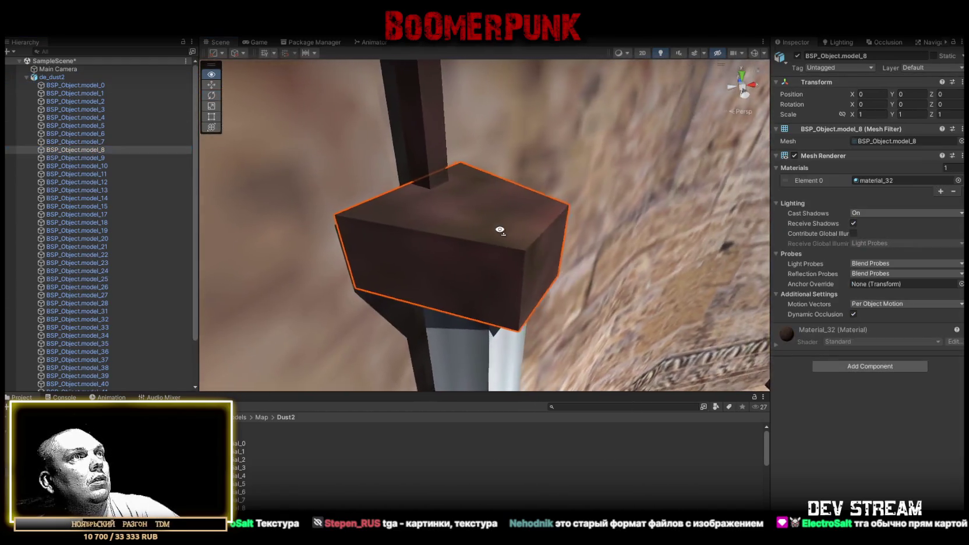
{"action": "scroll", "coordinate": [116, 256], "scroll_direction": "down", "scroll_amount": 3}
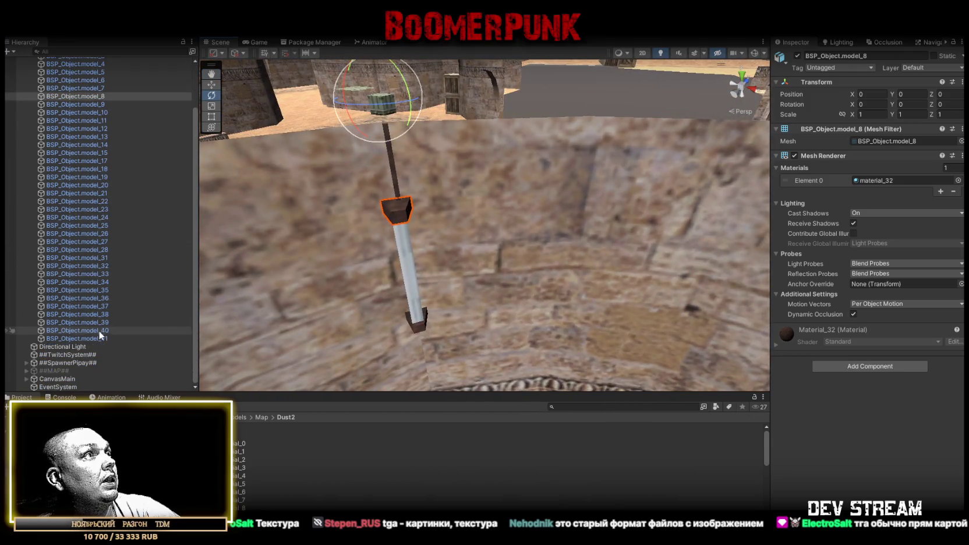
{"action": "left_click_drag", "start_coordinate": [303, 244], "coordinate": [330, 227]}
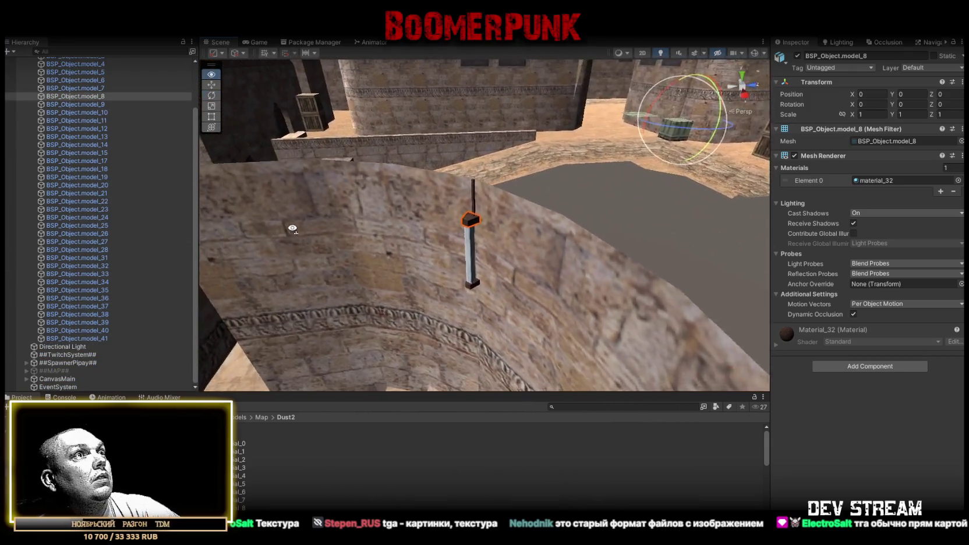
{"action": "double_click", "coordinate": [78, 241]}
{"action": "mouse_move", "coordinate": [457, 198]}
{"action": "left_mouse_down"}
{"action": "mouse_move", "coordinate": [789, 208]}
{"action": "mouse_move", "coordinate": [766, 192]}
{"action": "left_mouse_up"}
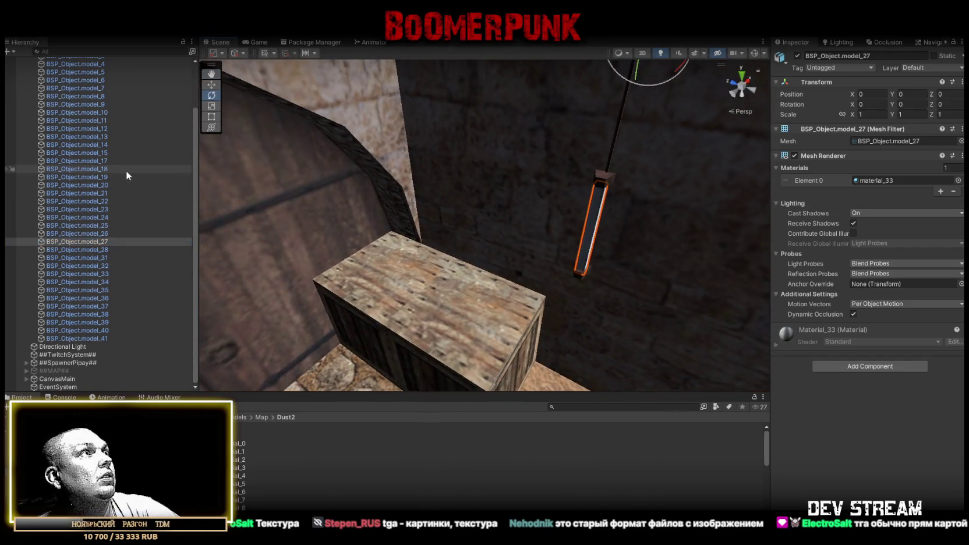
{"action": "left_click", "coordinate": [85, 104]}
{"action": "scroll", "coordinate": [90, 154], "scroll_direction": "up", "scroll_amount": 3}
{"action": "mouse_move", "coordinate": [640, 222]}
{"action": "left_mouse_down"}
{"action": "mouse_move", "coordinate": [680, 164]}
{"action": "mouse_move", "coordinate": [955, 99]}
{"action": "mouse_move", "coordinate": [357, 254]}
{"action": "mouse_move", "coordinate": [558, 216]}
{"action": "mouse_move", "coordinate": [837, 197]}
{"action": "mouse_move", "coordinate": [871, 204]}
{"action": "mouse_move", "coordinate": [614, 241]}
{"action": "left_mouse_up"}
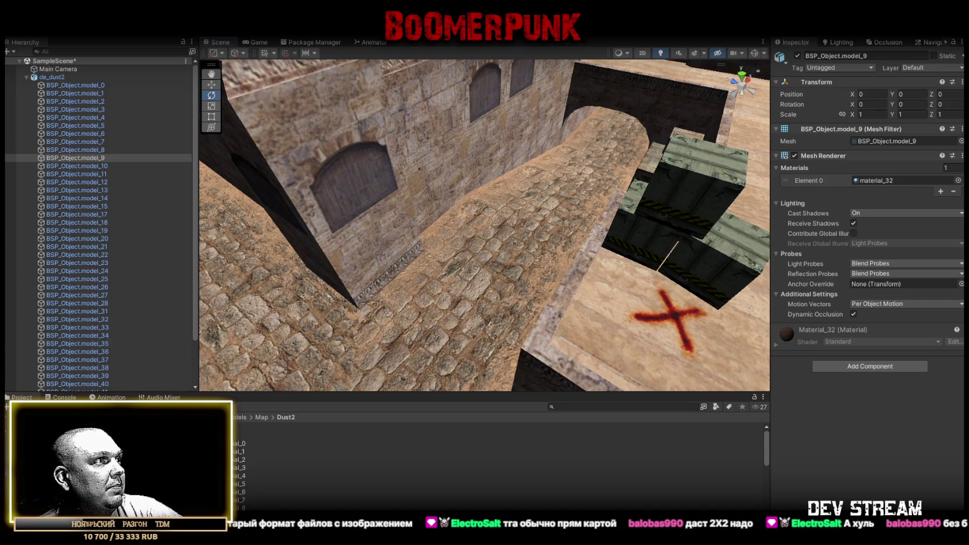
Step: Drop the TRCchaters character prefab from Prefabs into the map, then undo it
{"action": "left_click", "coordinate": [35, 437]}
{"action": "mouse_move", "coordinate": [489, 251]}
{"action": "left_mouse_down"}
{"action": "mouse_move", "coordinate": [504, 257]}
{"action": "mouse_move", "coordinate": [492, 262]}
{"action": "left_mouse_up"}
{"action": "left_click_drag", "start_coordinate": [256, 444], "coordinate": [459, 302]}
{"action": "mouse_move", "coordinate": [529, 299]}
{"action": "left_mouse_down"}
{"action": "mouse_move", "coordinate": [614, 293]}
{"action": "mouse_move", "coordinate": [618, 280]}
{"action": "left_mouse_up"}
{"action": "key", "text": "ctrl+z"}
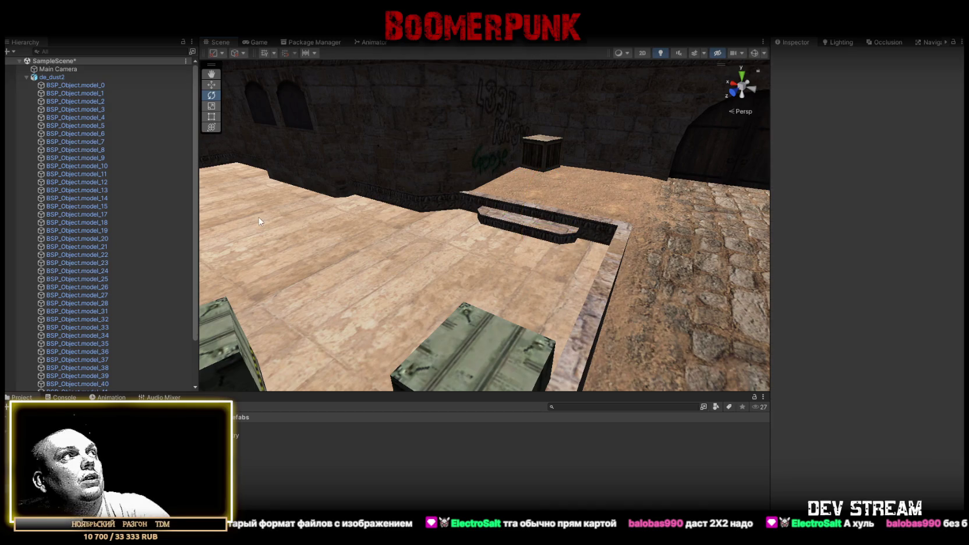
Step: Scale de_dust2 to 0.1 on all axes with proportions locked and frame it
{"action": "left_click", "coordinate": [842, 124]}
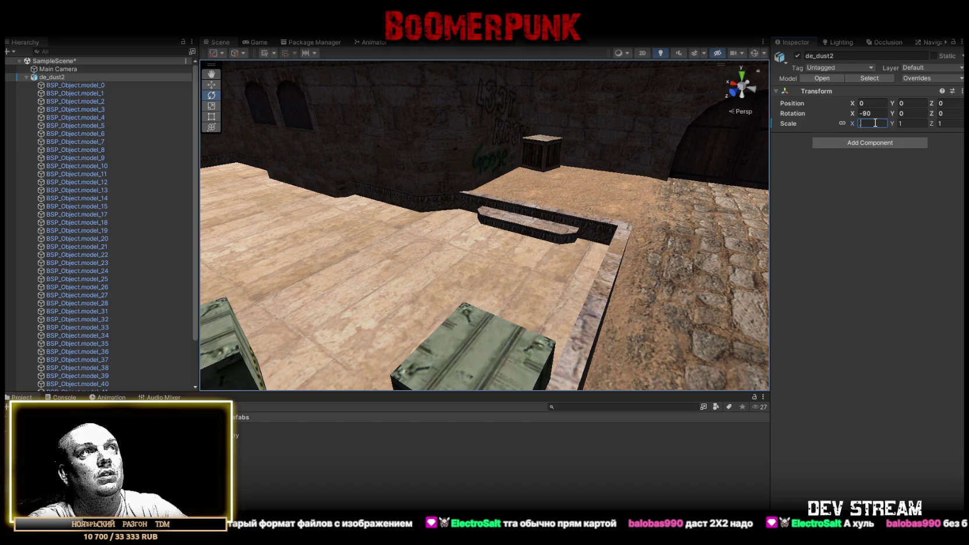
{"action": "type", "text": ".1"}
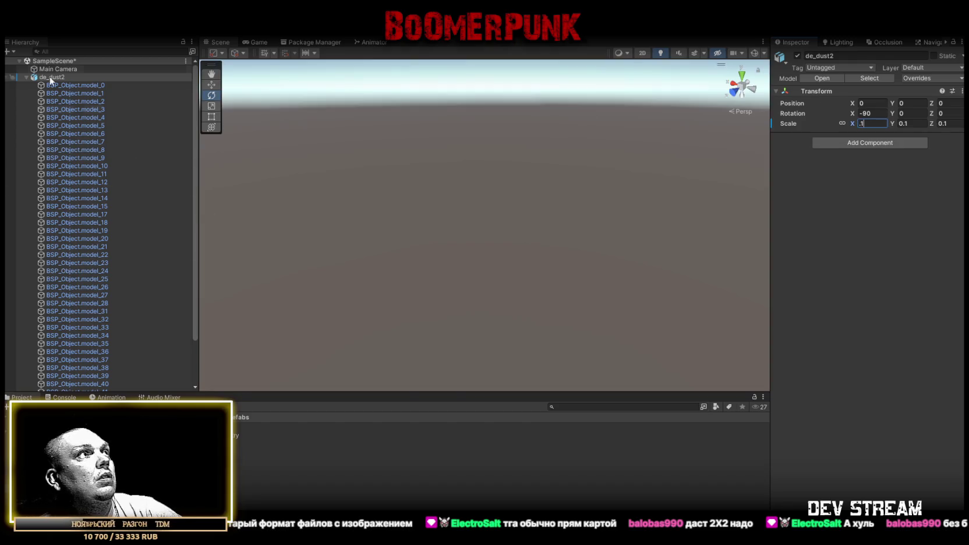
{"action": "double_click", "coordinate": [50, 78]}
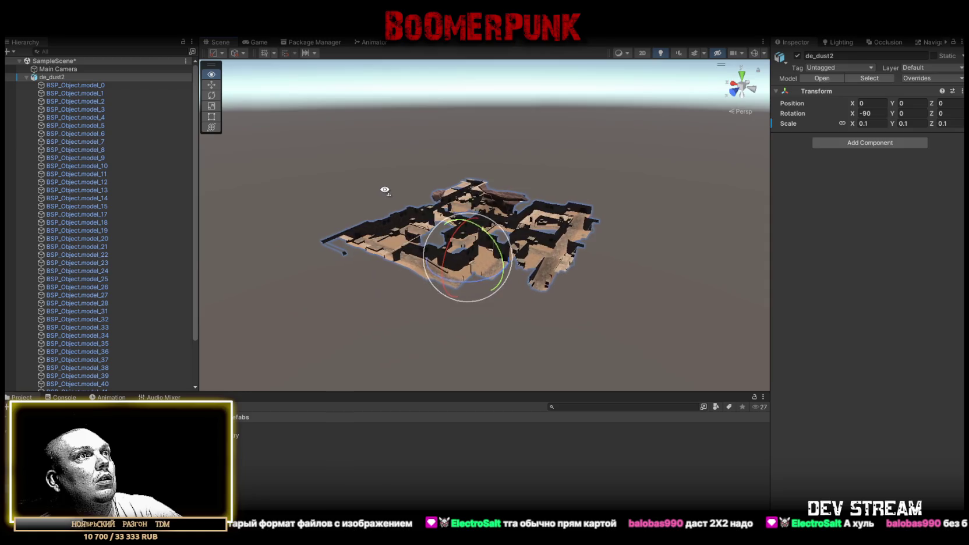
{"action": "scroll", "coordinate": [384, 190], "scroll_direction": "up", "scroll_amount": 8}
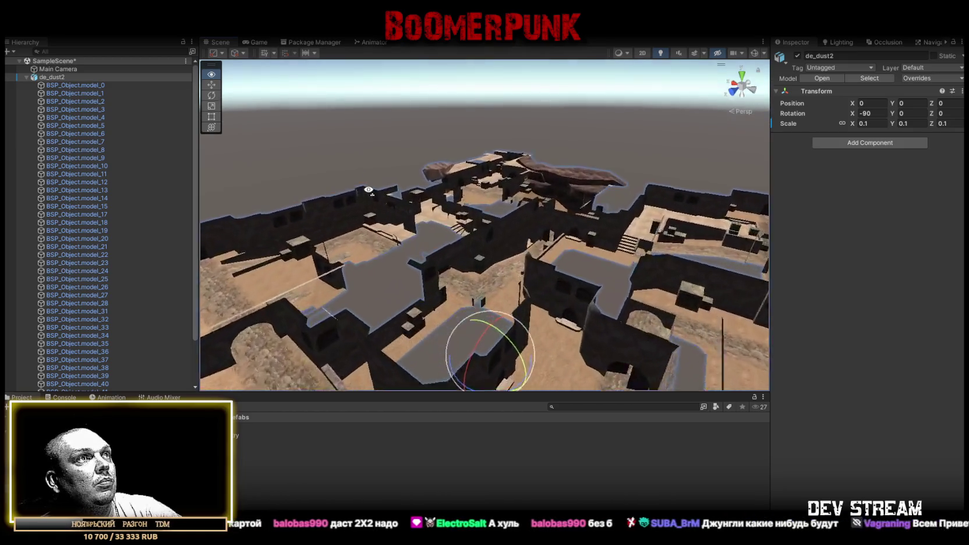
{"action": "scroll", "coordinate": [368, 190], "scroll_direction": "up", "scroll_amount": 10}
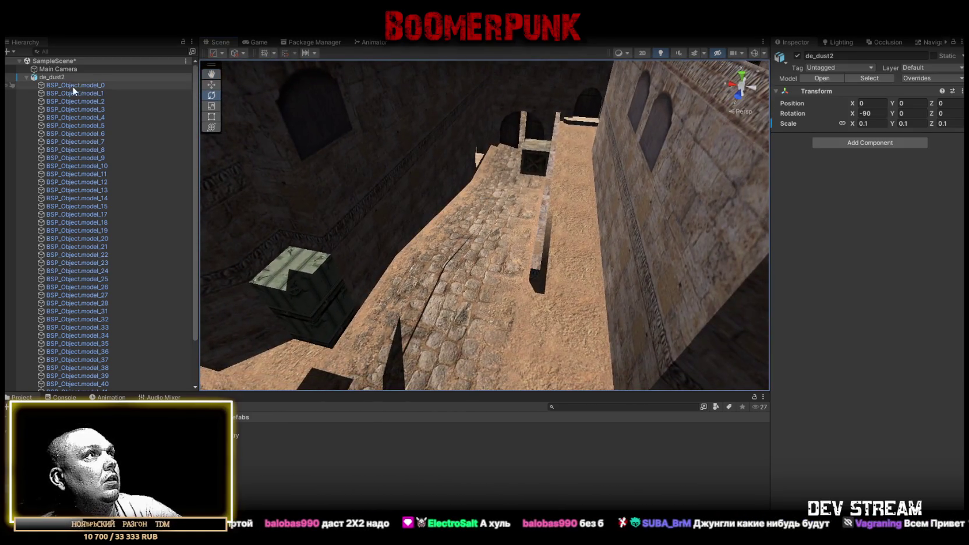
Step: Select BSP_Object.model_0, collapse its Materials list, and orbit close over the streets
{"action": "double_click", "coordinate": [69, 85]}
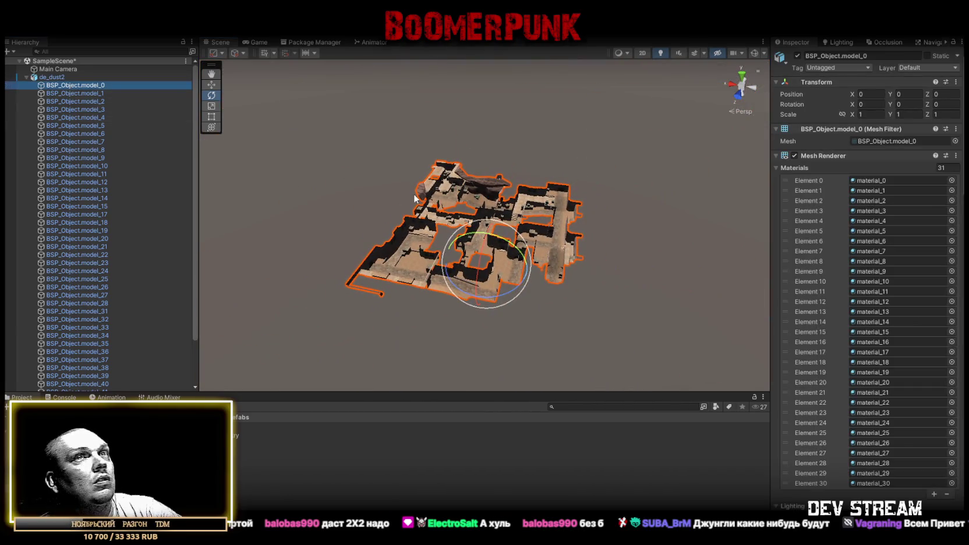
{"action": "left_click", "coordinate": [775, 169]}
{"action": "left_click_drag", "start_coordinate": [513, 192], "coordinate": [520, 184]}
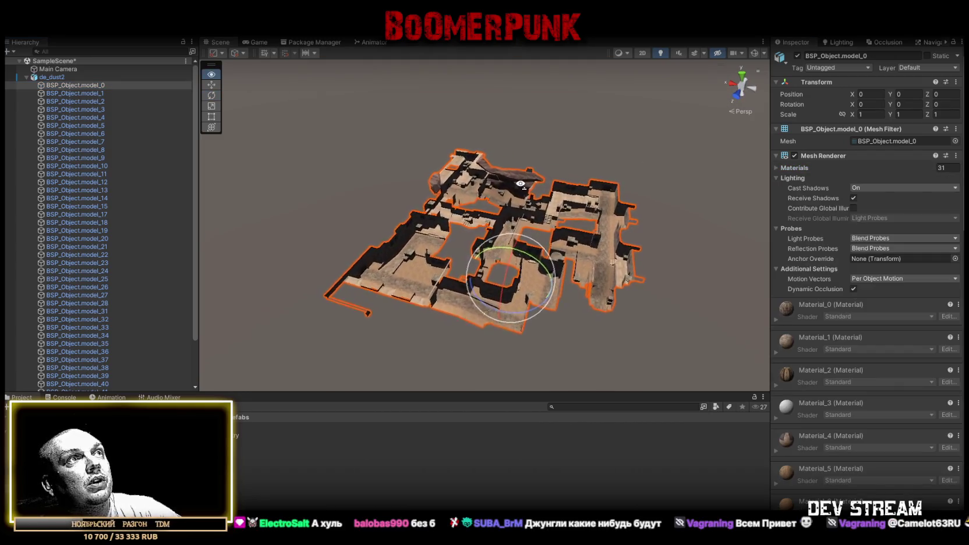
{"action": "scroll", "coordinate": [520, 184], "scroll_direction": "up", "scroll_amount": 10}
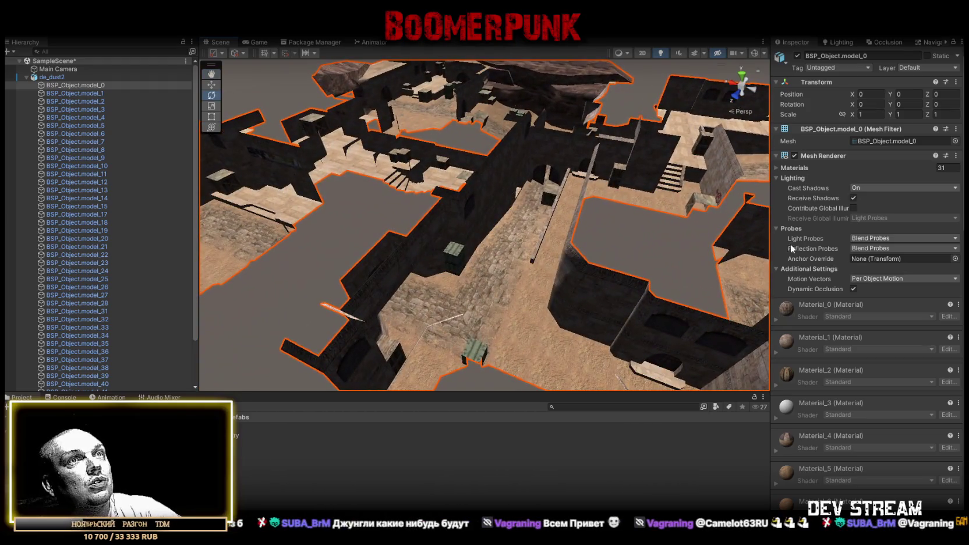
{"action": "scroll", "coordinate": [830, 326], "scroll_direction": "down", "scroll_amount": 5}
{"action": "scroll", "coordinate": [830, 323], "scroll_direction": "down", "scroll_amount": 5}
{"action": "scroll", "coordinate": [829, 313], "scroll_direction": "up", "scroll_amount": 10}
{"action": "mouse_move", "coordinate": [633, 194]}
{"action": "left_mouse_down"}
{"action": "mouse_move", "coordinate": [429, 282]}
{"action": "mouse_move", "coordinate": [395, 266]}
{"action": "mouse_move", "coordinate": [554, 255]}
{"action": "mouse_move", "coordinate": [612, 233]}
{"action": "mouse_move", "coordinate": [575, 217]}
{"action": "mouse_move", "coordinate": [453, 244]}
{"action": "left_mouse_up"}
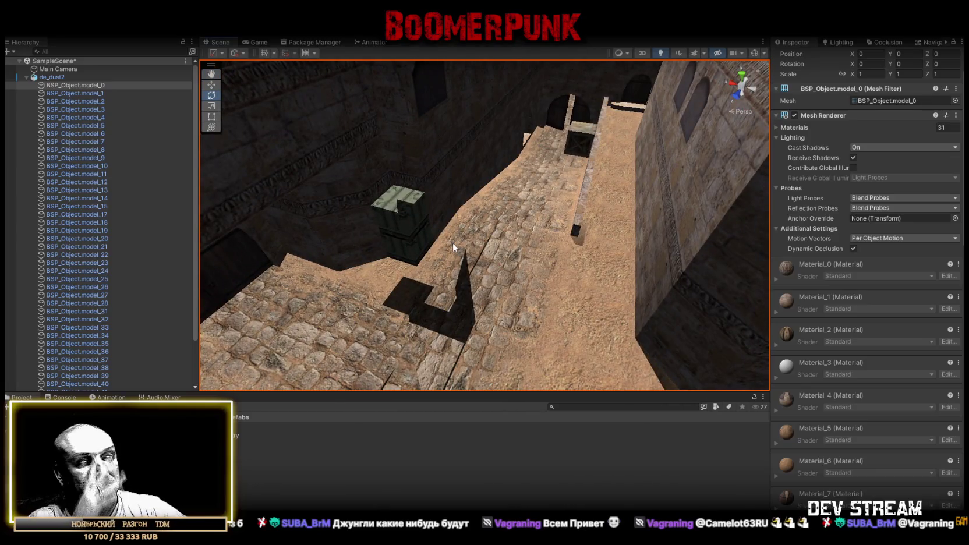
Step: Frame the crate BSP_Object.model_1, then show model_0's Cast Shadows choices
{"action": "double_click", "coordinate": [84, 93]}
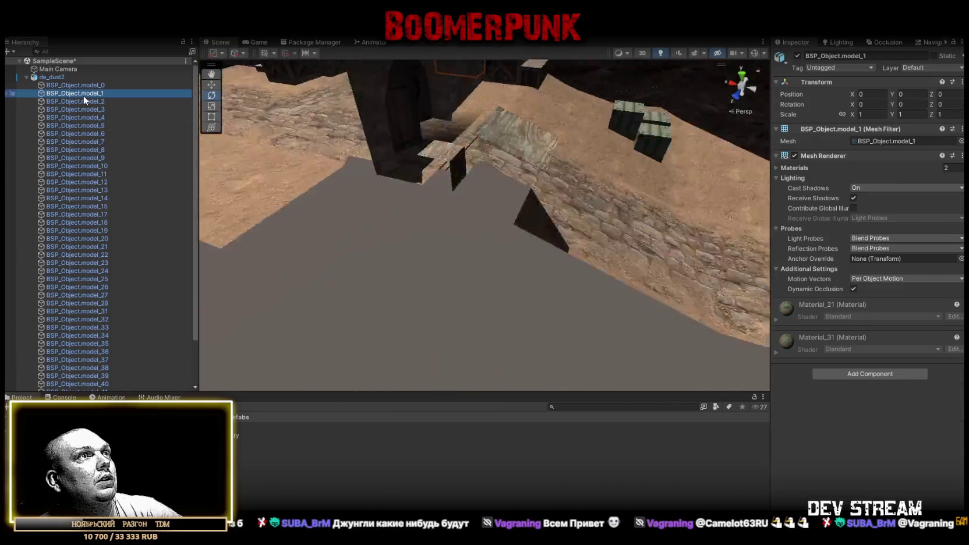
{"action": "left_click_drag", "start_coordinate": [359, 172], "coordinate": [437, 190]}
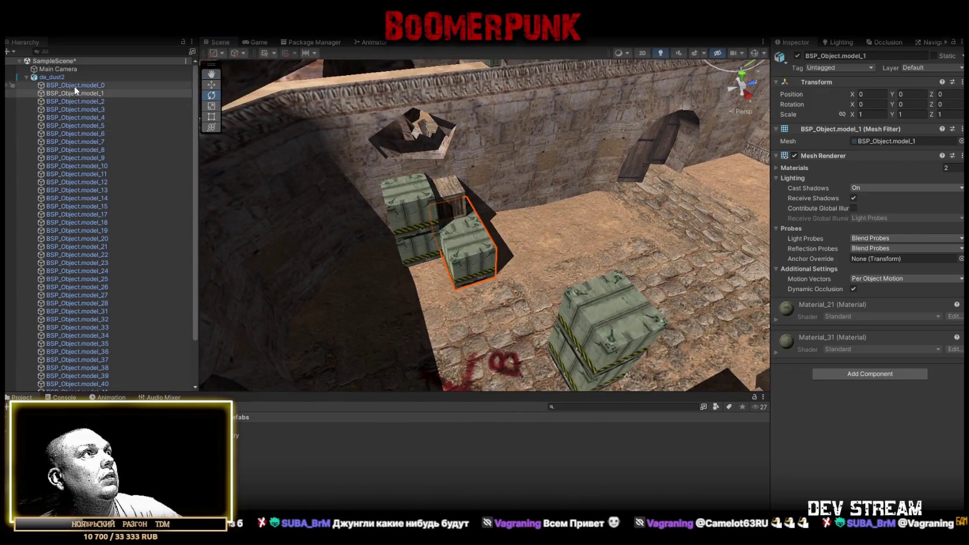
{"action": "left_click", "coordinate": [74, 85]}
{"action": "left_click", "coordinate": [876, 188]}
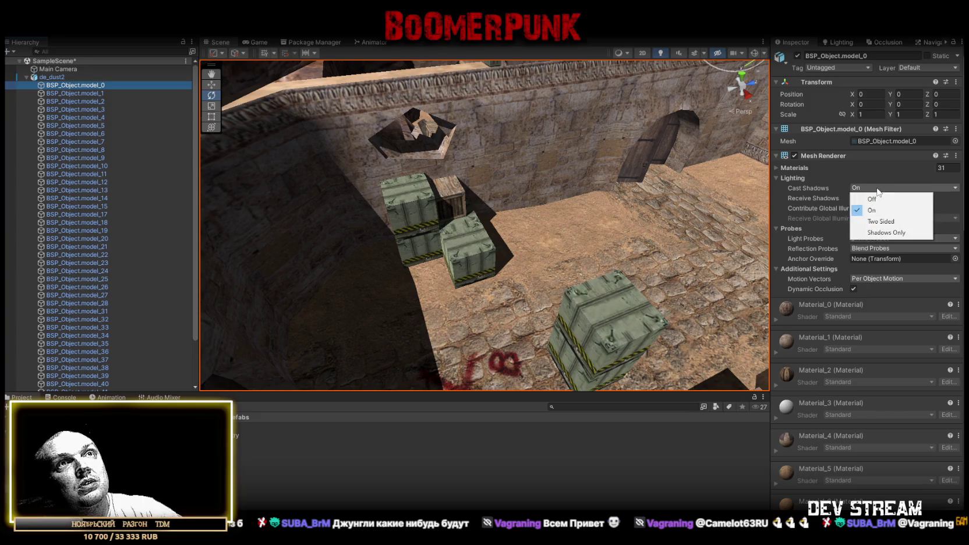
Step: Set BSP_Object.model_0's Cast Shadows to Two Sided and review its Mesh Renderer settings
{"action": "left_click", "coordinate": [879, 222]}
{"action": "mouse_move", "coordinate": [524, 218]}
{"action": "left_mouse_down"}
{"action": "mouse_move", "coordinate": [666, 173]}
{"action": "mouse_move", "coordinate": [654, 125]}
{"action": "mouse_move", "coordinate": [556, 108]}
{"action": "mouse_move", "coordinate": [638, 104]}
{"action": "mouse_move", "coordinate": [530, 196]}
{"action": "mouse_move", "coordinate": [303, 216]}
{"action": "mouse_move", "coordinate": [422, 199]}
{"action": "mouse_move", "coordinate": [431, 219]}
{"action": "mouse_move", "coordinate": [724, 248]}
{"action": "mouse_move", "coordinate": [553, 291]}
{"action": "left_mouse_up"}
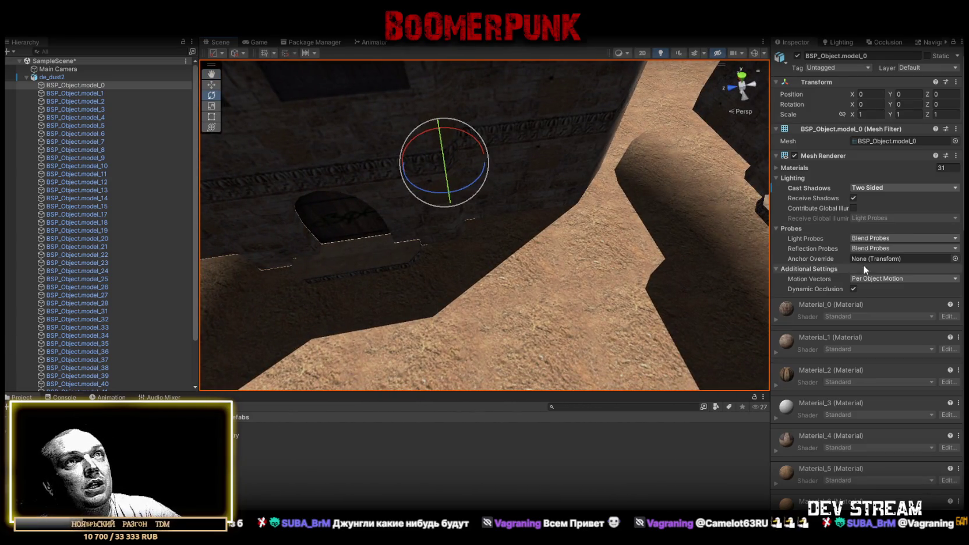
{"action": "scroll", "coordinate": [883, 442], "scroll_direction": "down", "scroll_amount": 10}
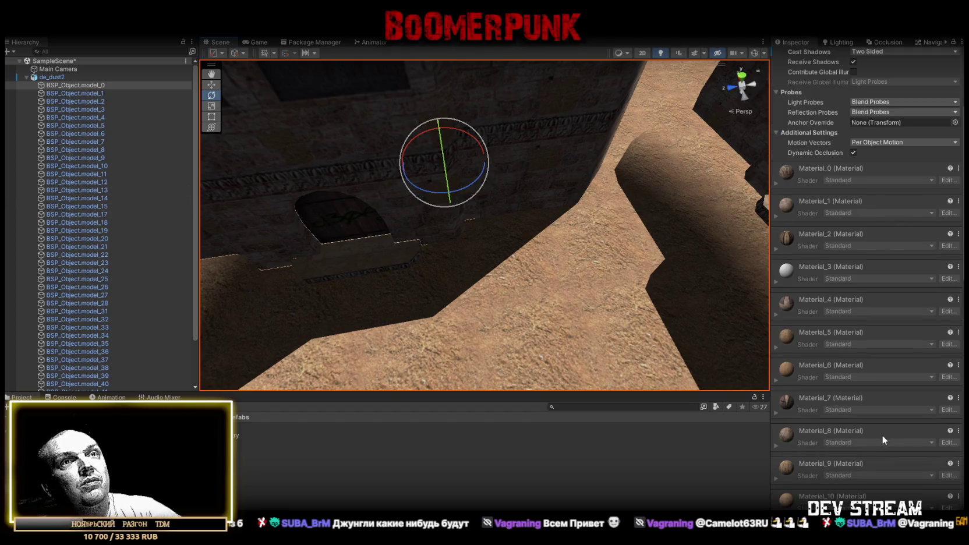
{"action": "scroll", "coordinate": [879, 422], "scroll_direction": "up", "scroll_amount": 12}
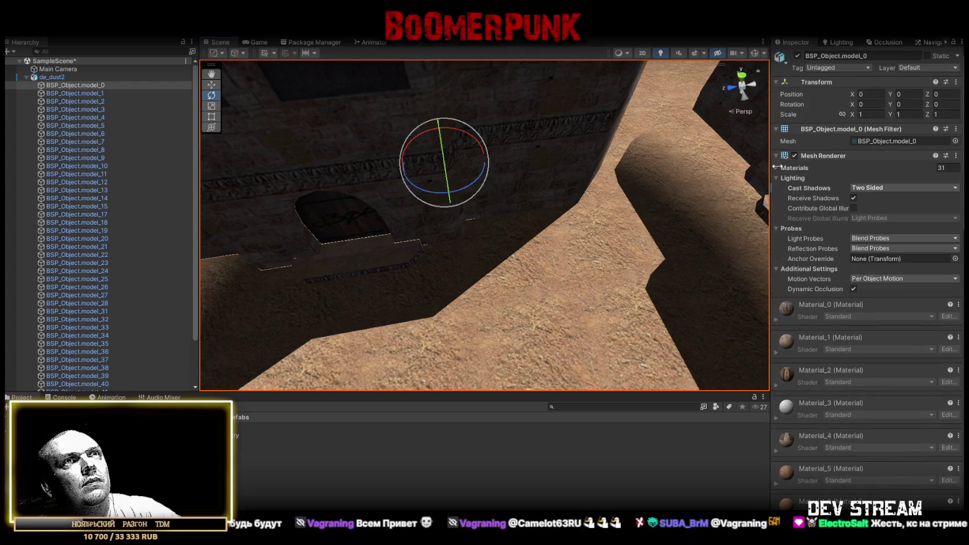
{"action": "left_click", "coordinate": [774, 154]}
{"action": "left_click", "coordinate": [777, 155]}
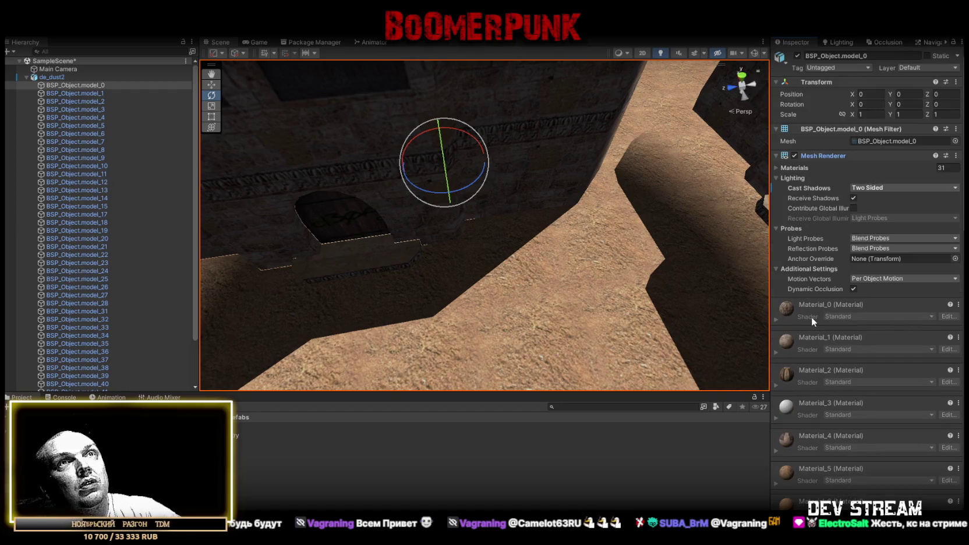
{"action": "scroll", "coordinate": [844, 450], "scroll_direction": "down", "scroll_amount": 20}
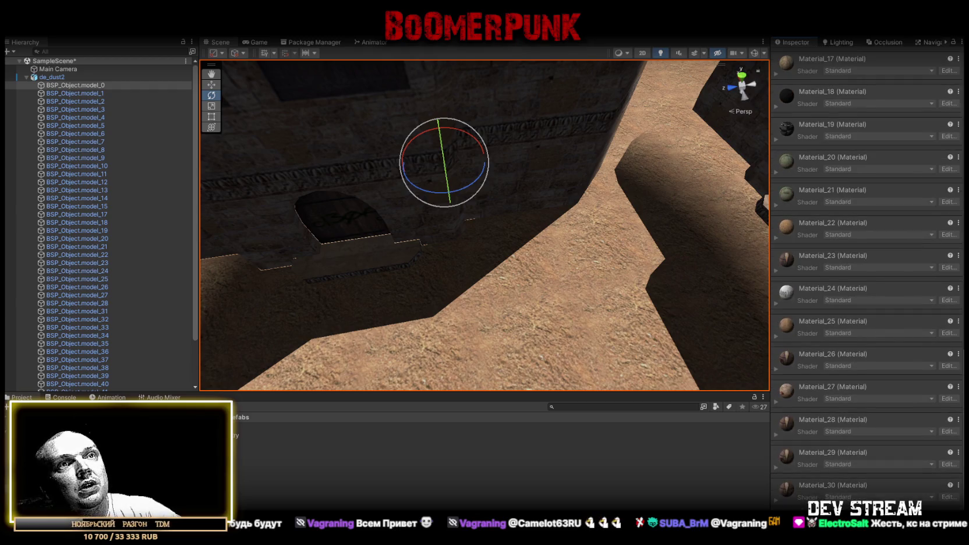
Step: Add a Mesh Collider to BSP_Object.model_0
{"action": "key", "text": "ctrl+shift+a"}
{"action": "type", "text": "dis"}
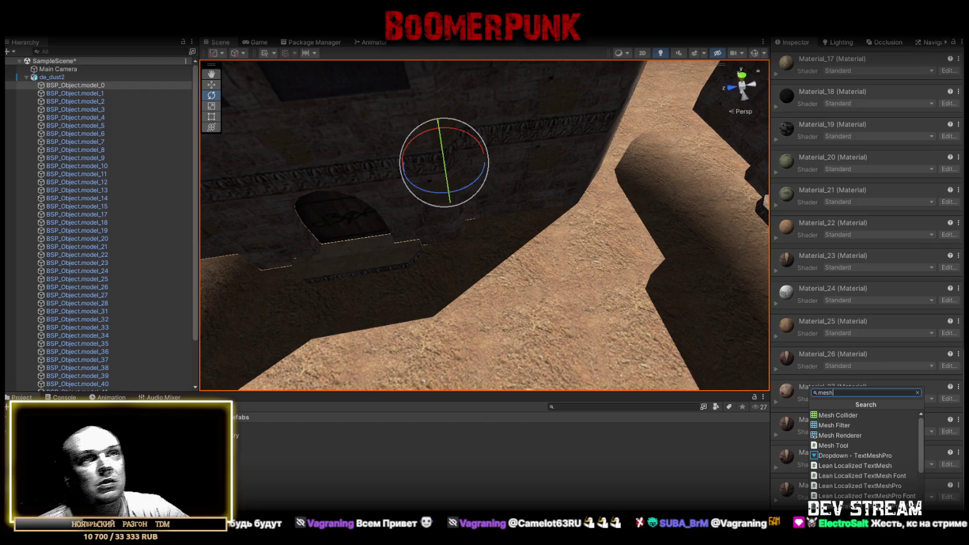
{"action": "key", "text": "Escape"}
{"action": "scroll", "coordinate": [848, 409], "scroll_direction": "up", "scroll_amount": 3}
{"action": "scroll", "coordinate": [856, 320], "scroll_direction": "up", "scroll_amount": 10}
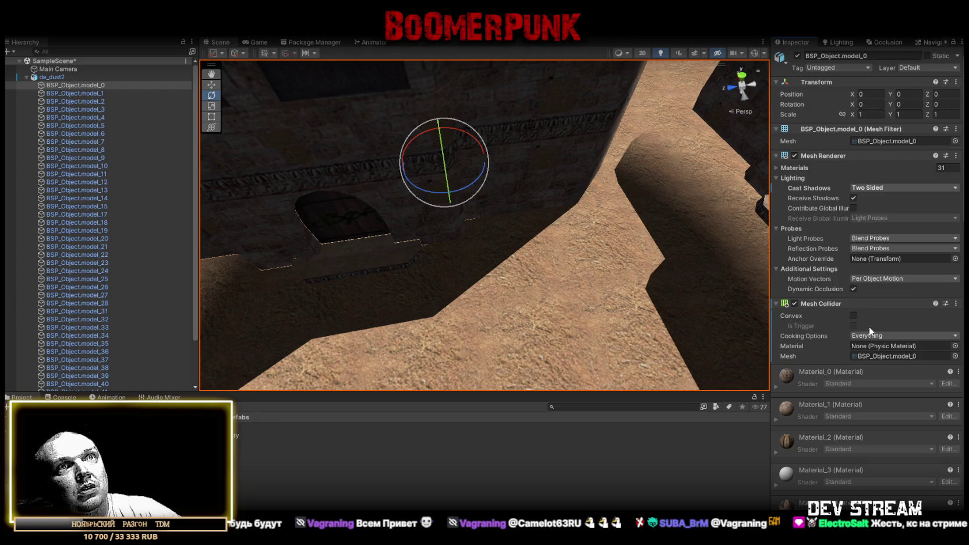
Step: Add Box Colliders to the BSP_Object.model_1 and model_2 crates
{"action": "double_click", "coordinate": [86, 93]}
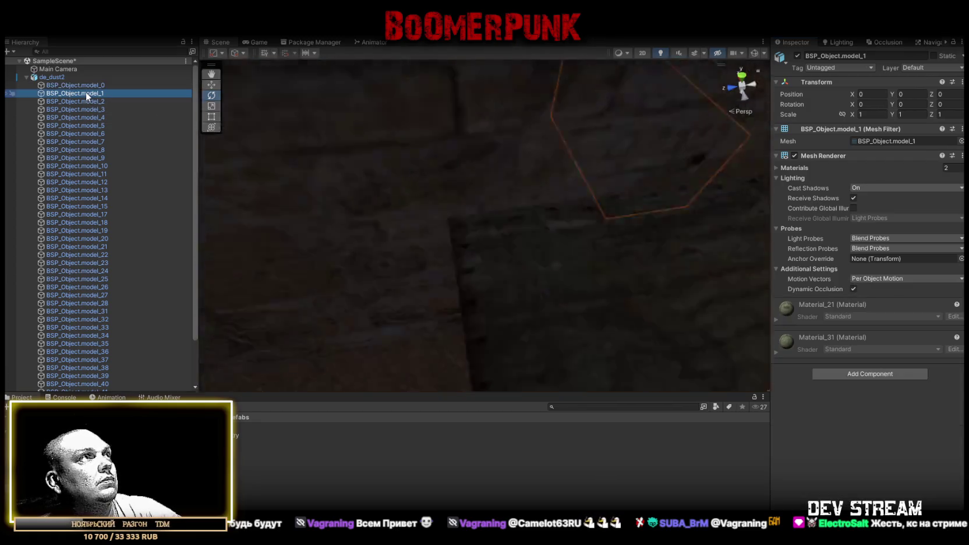
{"action": "left_click", "coordinate": [872, 376]}
{"action": "type", "text": "coll"}
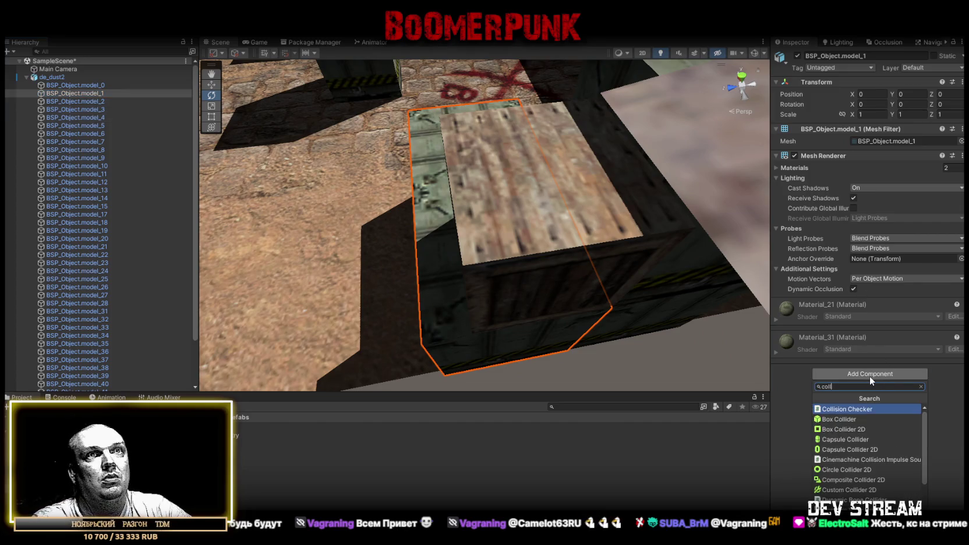
{"action": "left_click", "coordinate": [839, 418]}
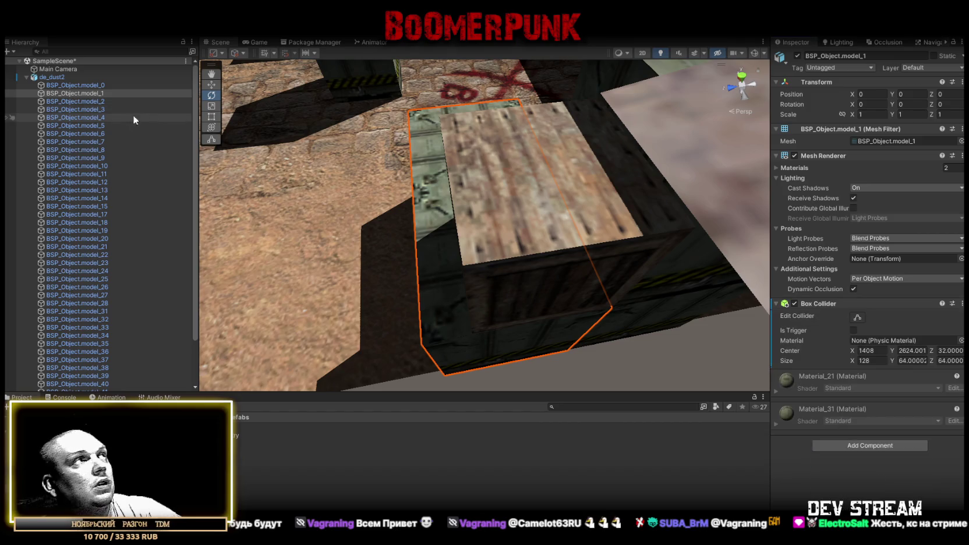
{"action": "double_click", "coordinate": [88, 101]}
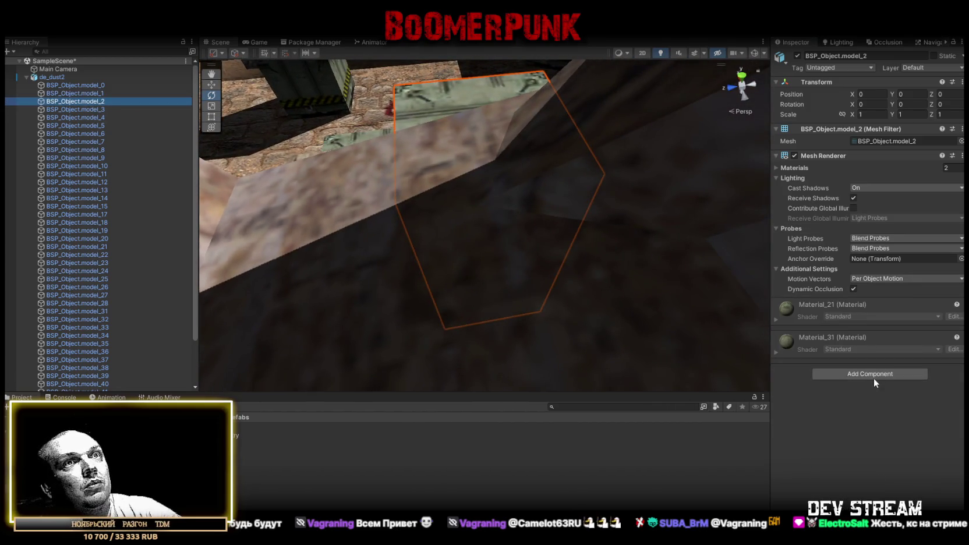
{"action": "left_click", "coordinate": [873, 378]}
{"action": "left_click", "coordinate": [847, 422]}
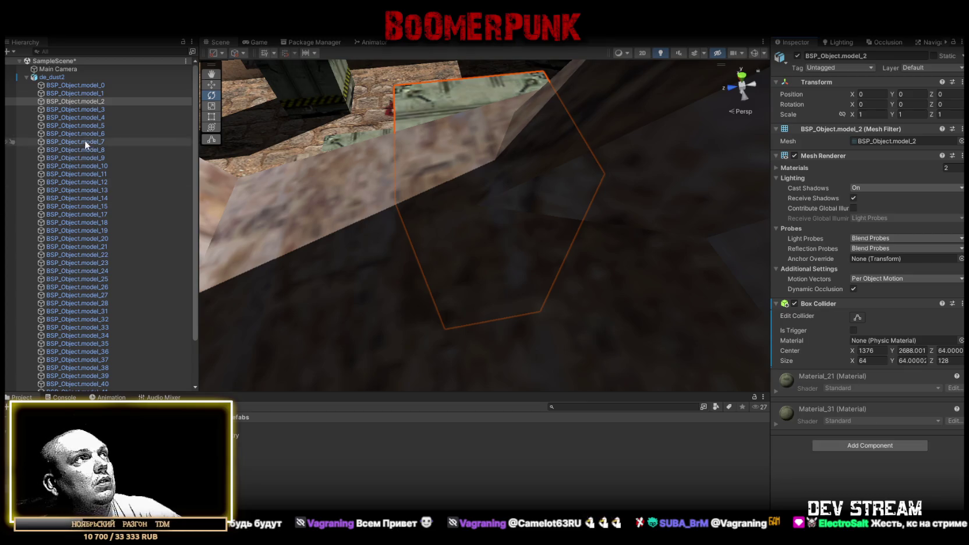
Step: Replace BSP_Object.model_3's ill-fitting Box Collider with a Mesh Collider
{"action": "double_click", "coordinate": [85, 109]}
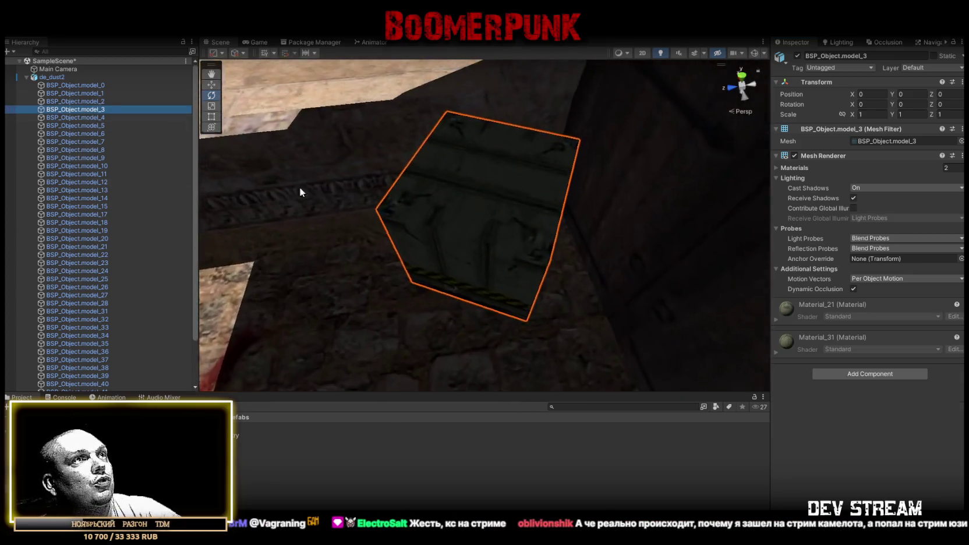
{"action": "left_click", "coordinate": [829, 371]}
{"action": "left_click", "coordinate": [838, 411]}
{"action": "left_click", "coordinate": [857, 317]}
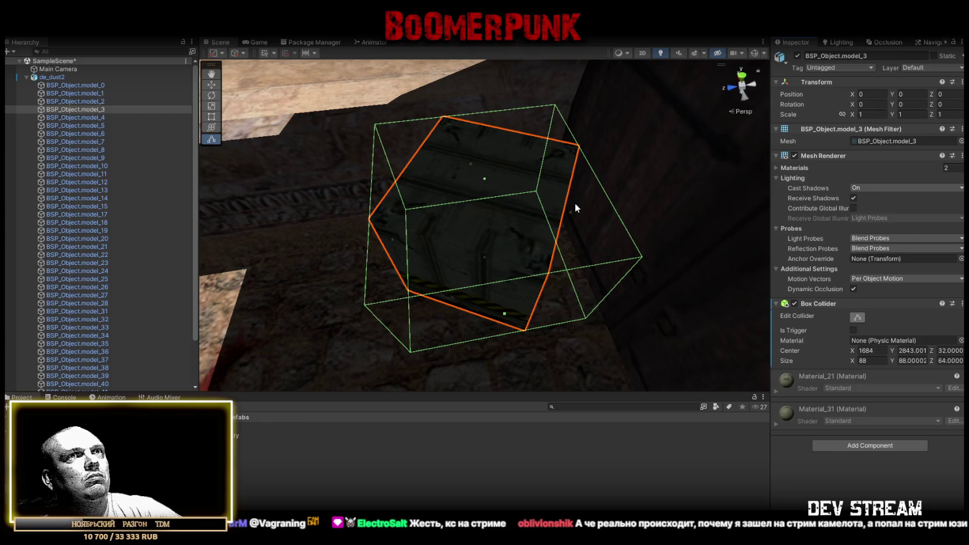
{"action": "mouse_move", "coordinate": [578, 185]}
{"action": "left_mouse_down"}
{"action": "mouse_move", "coordinate": [339, 104]}
{"action": "mouse_move", "coordinate": [605, 170]}
{"action": "mouse_move", "coordinate": [645, 169]}
{"action": "mouse_move", "coordinate": [508, 181]}
{"action": "mouse_move", "coordinate": [546, 184]}
{"action": "mouse_move", "coordinate": [489, 221]}
{"action": "left_mouse_up"}
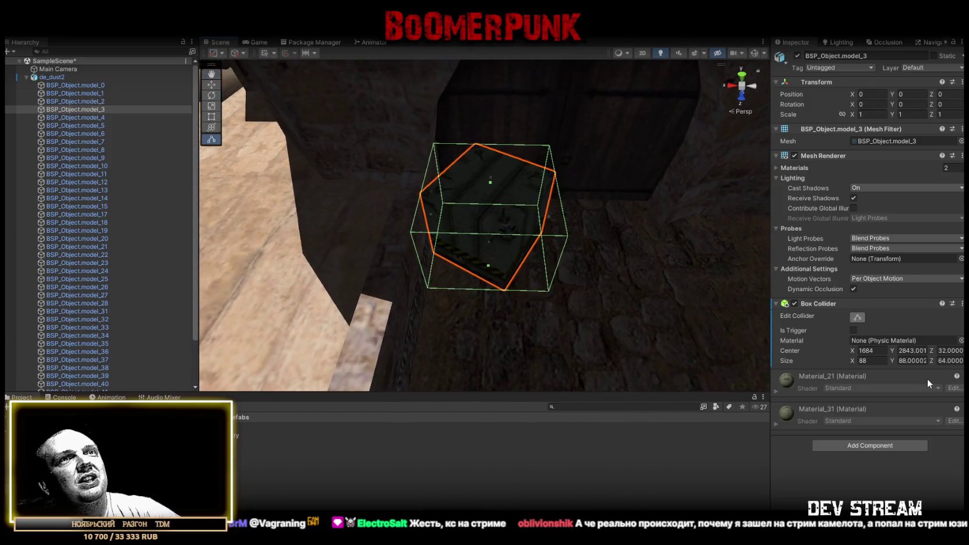
{"action": "key", "text": "ctrl+z"}
{"action": "left_click", "coordinate": [866, 373]}
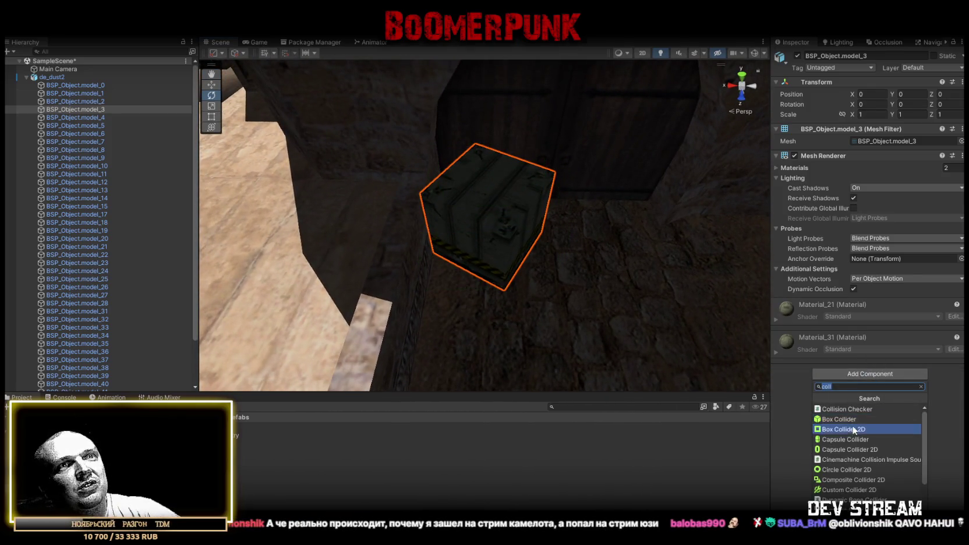
{"action": "scroll", "coordinate": [856, 473], "scroll_direction": "down", "scroll_amount": 3}
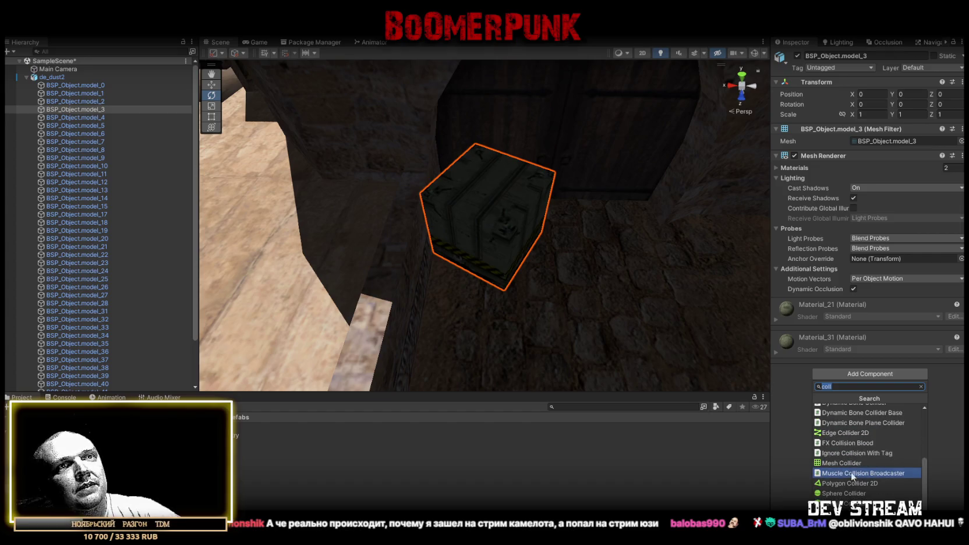
{"action": "left_click", "coordinate": [838, 463]}
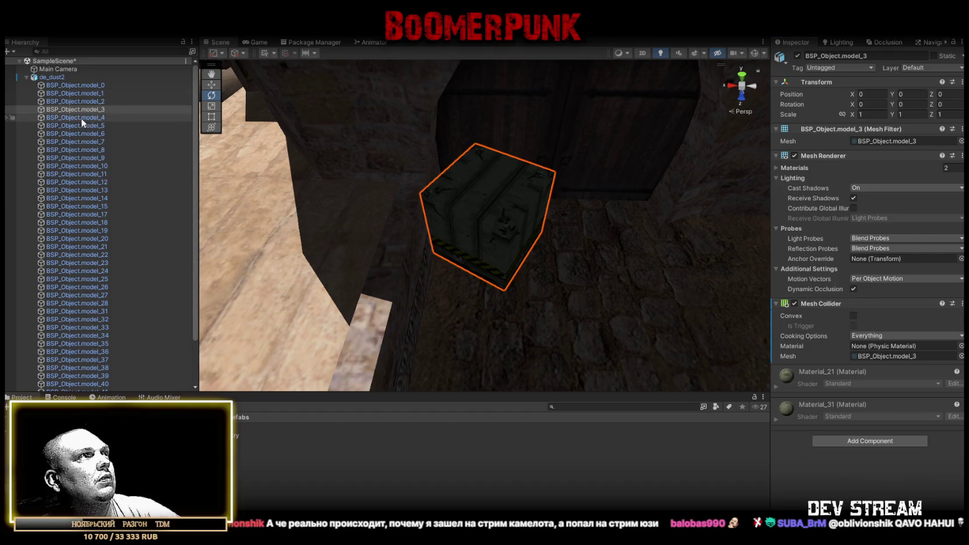
{"action": "double_click", "coordinate": [81, 118]}
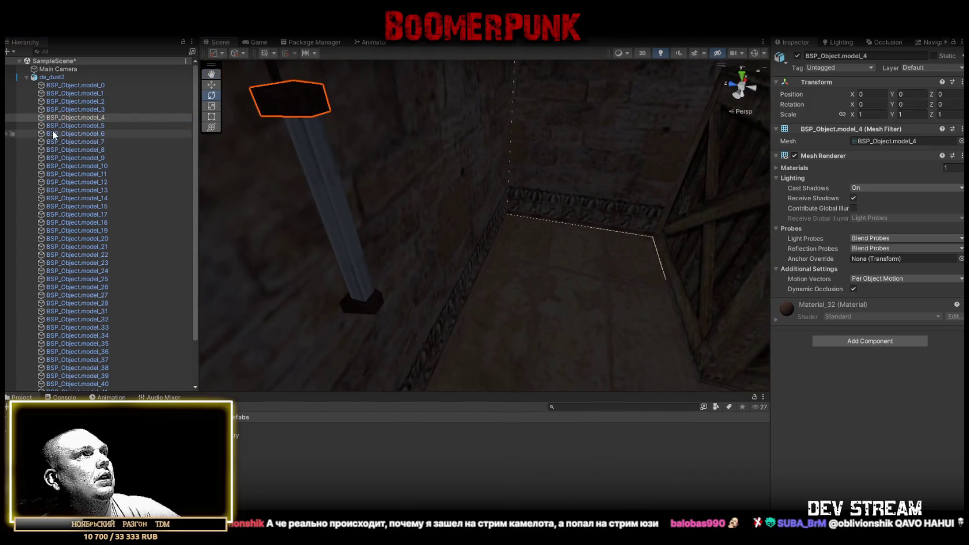
Step: Frame BSP_Object.model_5 through model_10 one by one in the scene
{"action": "double_click", "coordinate": [80, 126]}
{"action": "double_click", "coordinate": [85, 133]}
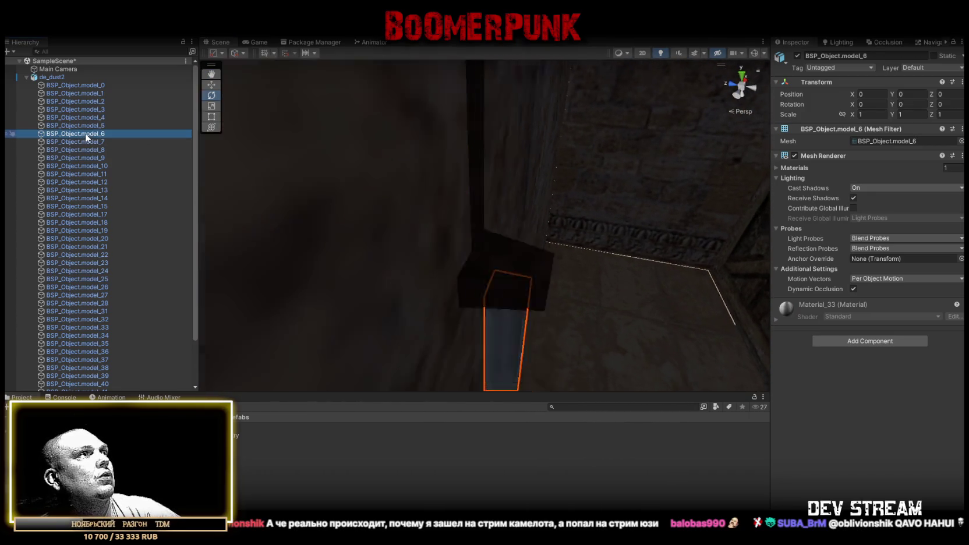
{"action": "double_click", "coordinate": [90, 142]}
{"action": "double_click", "coordinate": [89, 149]}
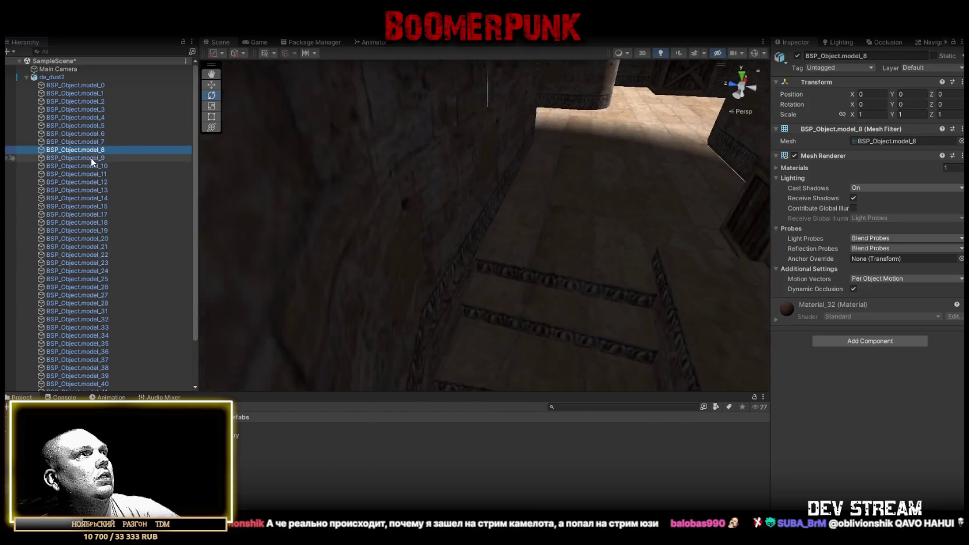
{"action": "double_click", "coordinate": [91, 158]}
{"action": "double_click", "coordinate": [93, 166]}
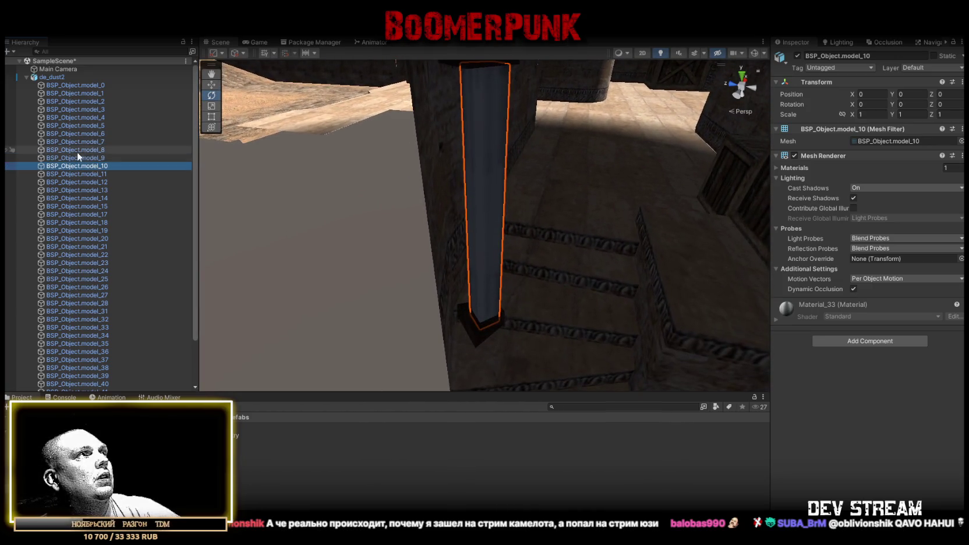
Step: Unpack the de_dust2 prefab, then inspect model_0, model_4 and the model_3 crate
{"action": "right_click", "coordinate": [53, 77]}
{"action": "mouse_move", "coordinate": [107, 216]}
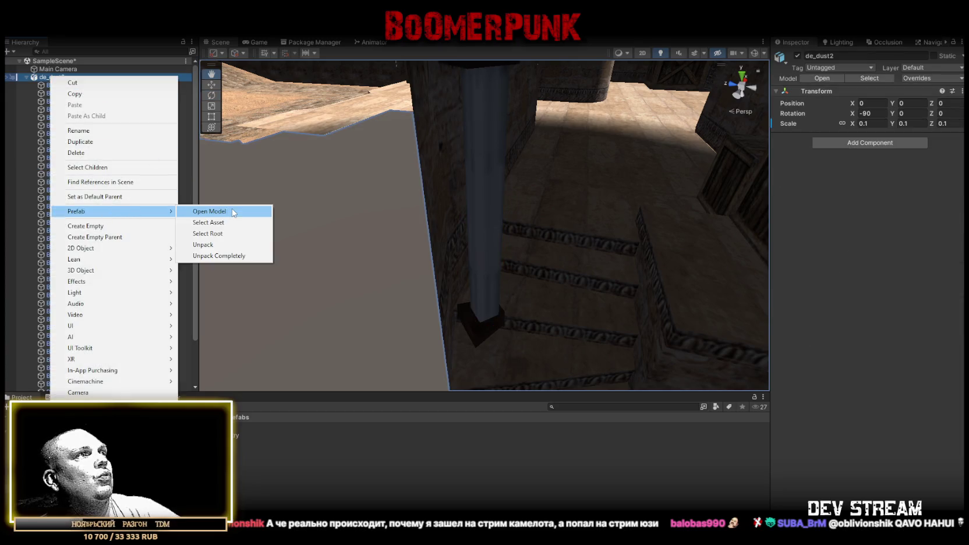
{"action": "left_click", "coordinate": [203, 244]}
{"action": "left_click", "coordinate": [81, 85]}
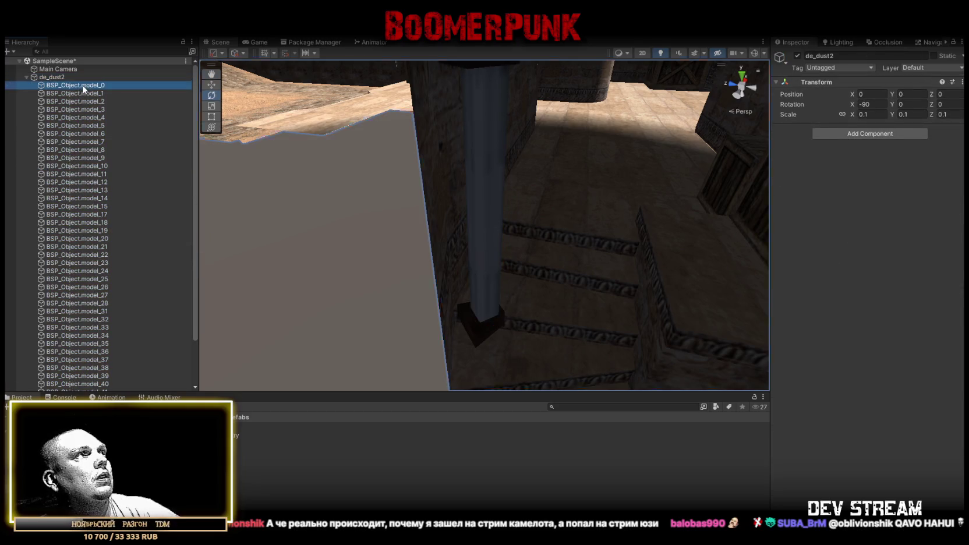
{"action": "double_click", "coordinate": [89, 118]}
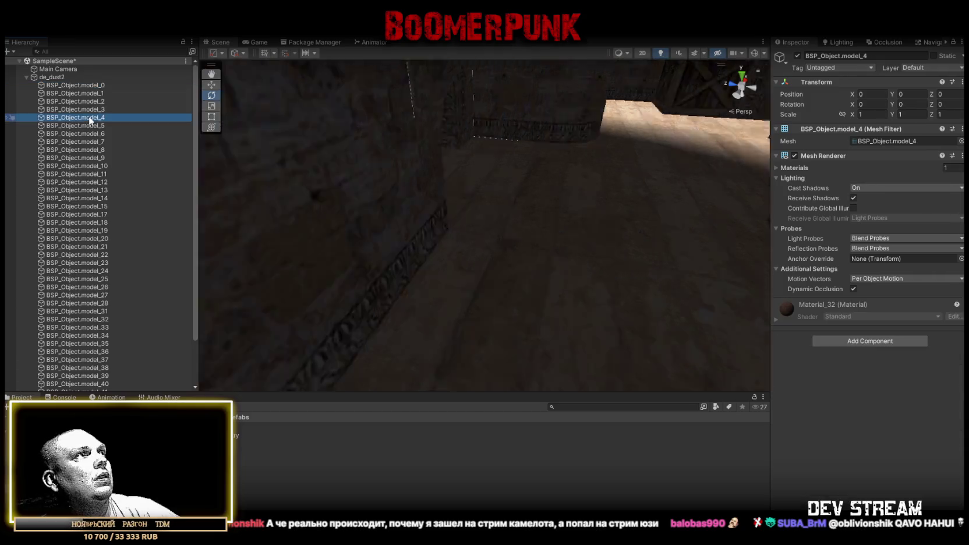
{"action": "double_click", "coordinate": [90, 110]}
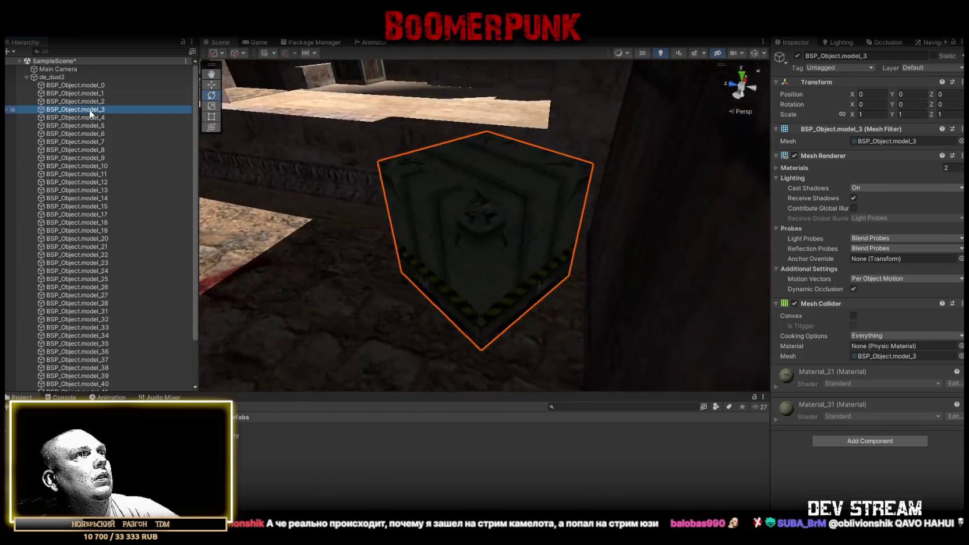
{"action": "left_click", "coordinate": [89, 117]}
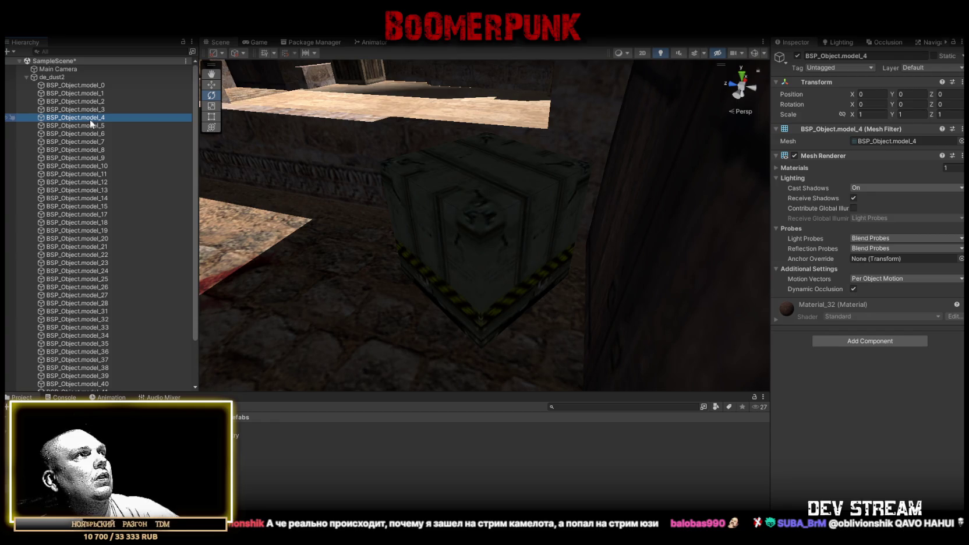
{"action": "right_click", "coordinate": [62, 84]}
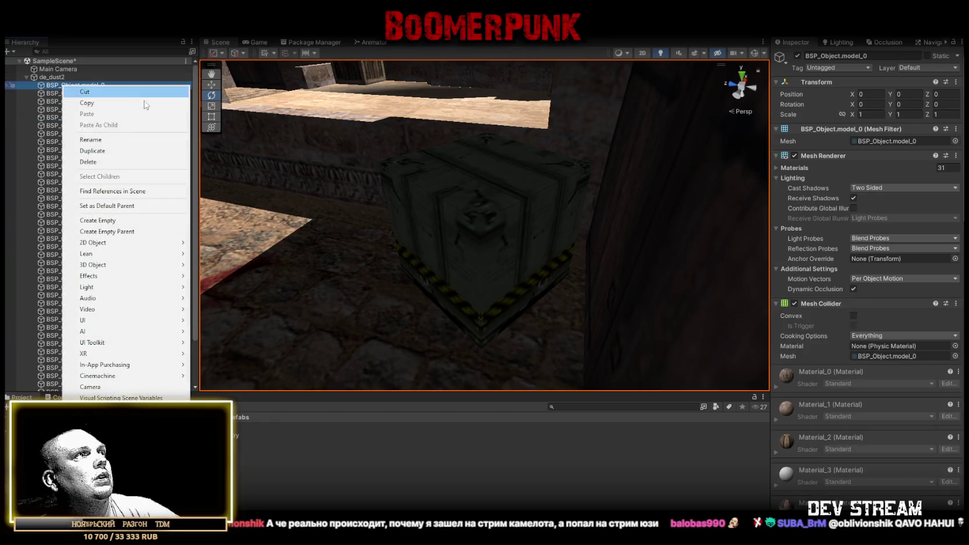
Step: Create an empty object directly under de_dust2 and name it LilProps
{"action": "left_click", "coordinate": [103, 222]}
{"action": "left_click", "coordinate": [75, 85]}
{"action": "left_click_drag", "start_coordinate": [75, 93], "coordinate": [75, 80]}
{"action": "left_click", "coordinate": [82, 86]}
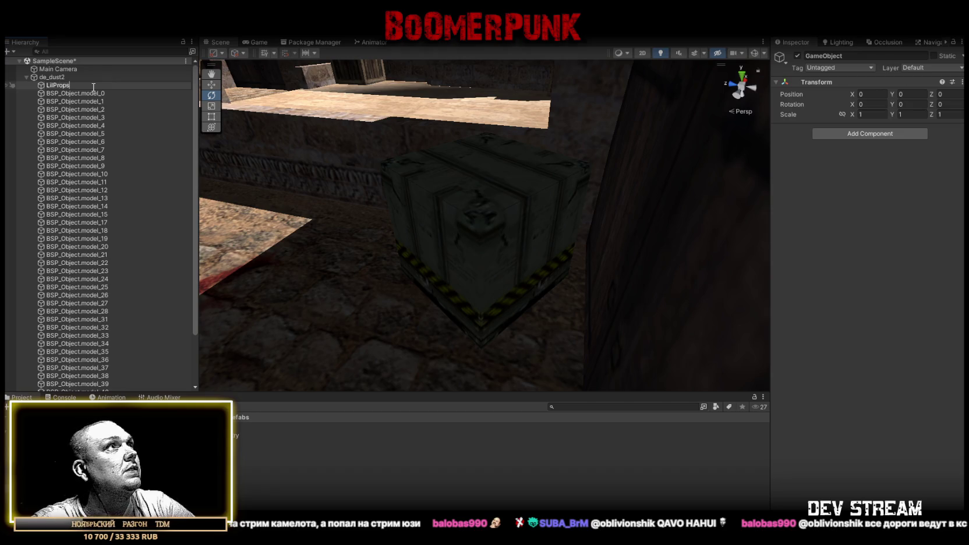
{"action": "key", "text": "Return"}
Step: Rename the main map mesh BSP_Object.model_0 to MapMain
{"action": "double_click", "coordinate": [89, 94]}
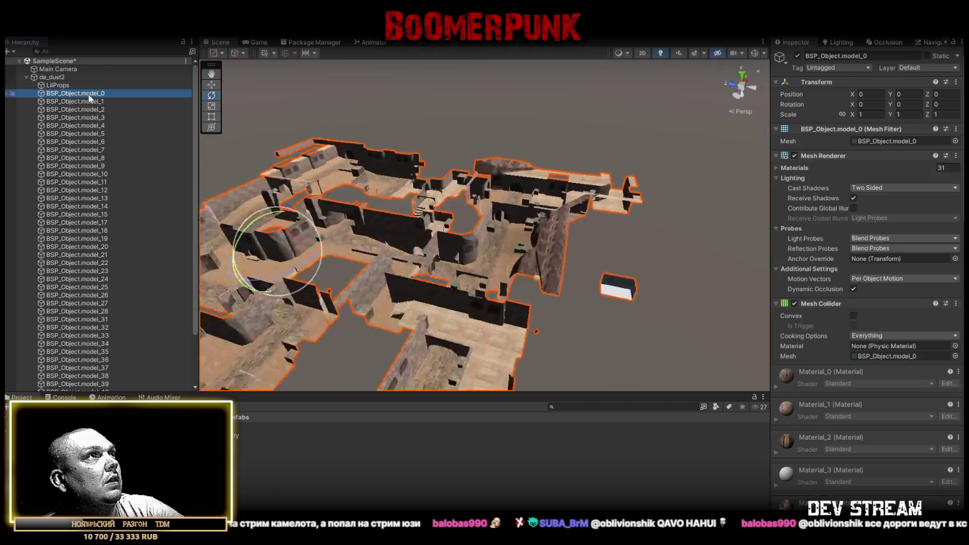
{"action": "left_click", "coordinate": [75, 92]}
{"action": "type", "text": "MapMain"}
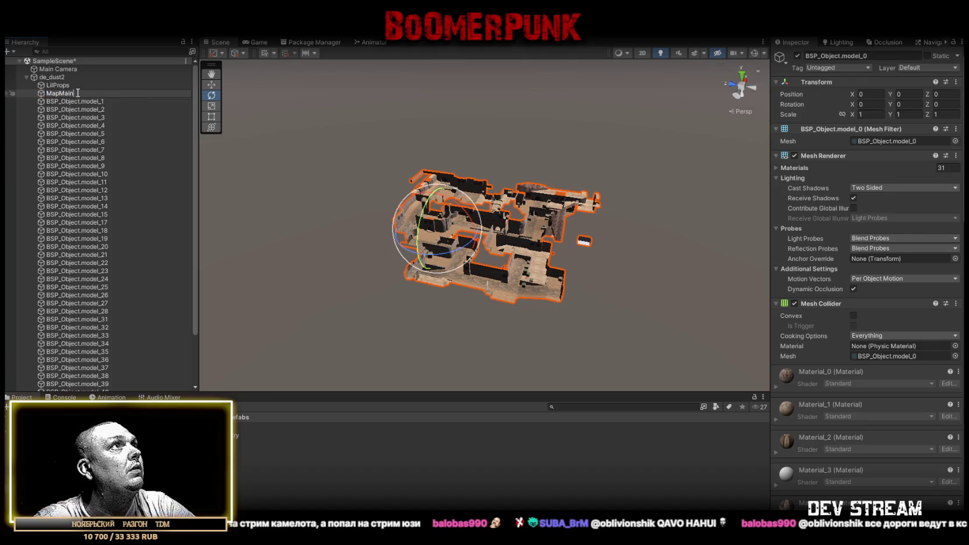
{"action": "key", "text": "Return"}
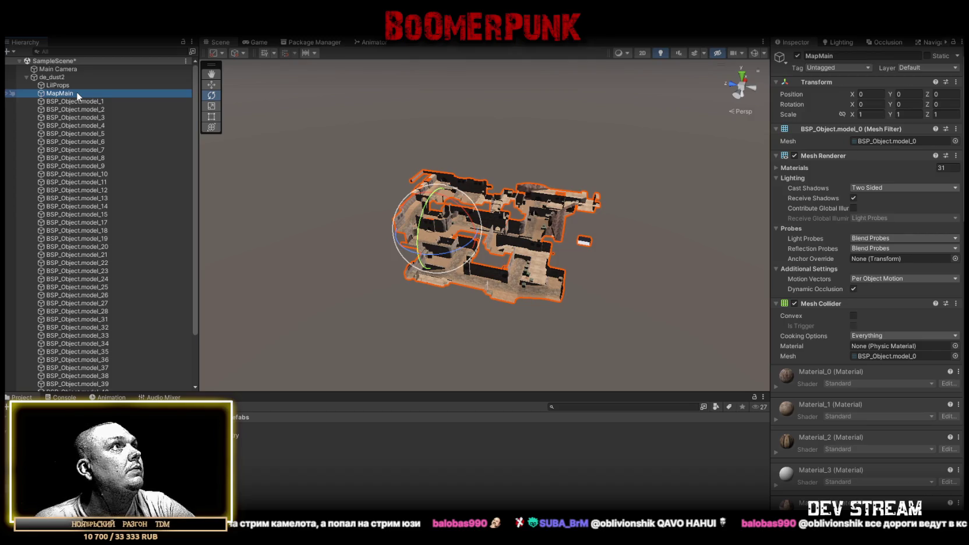
{"action": "double_click", "coordinate": [90, 101]}
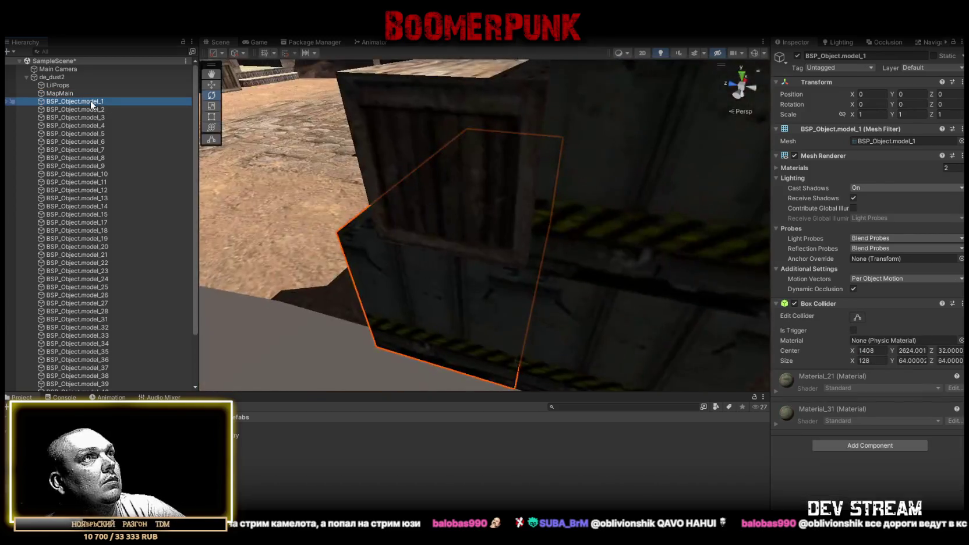
Step: Select crates model_1 to model_3 and wrap them in a new parent named igProps
{"action": "left_click", "coordinate": [83, 109], "text": "shift"}
{"action": "left_click", "coordinate": [87, 117], "text": "shift"}
{"action": "mouse_move", "coordinate": [513, 140]}
{"action": "left_mouse_down"}
{"action": "mouse_move", "coordinate": [612, 154]}
{"action": "mouse_move", "coordinate": [500, 150]}
{"action": "left_mouse_up"}
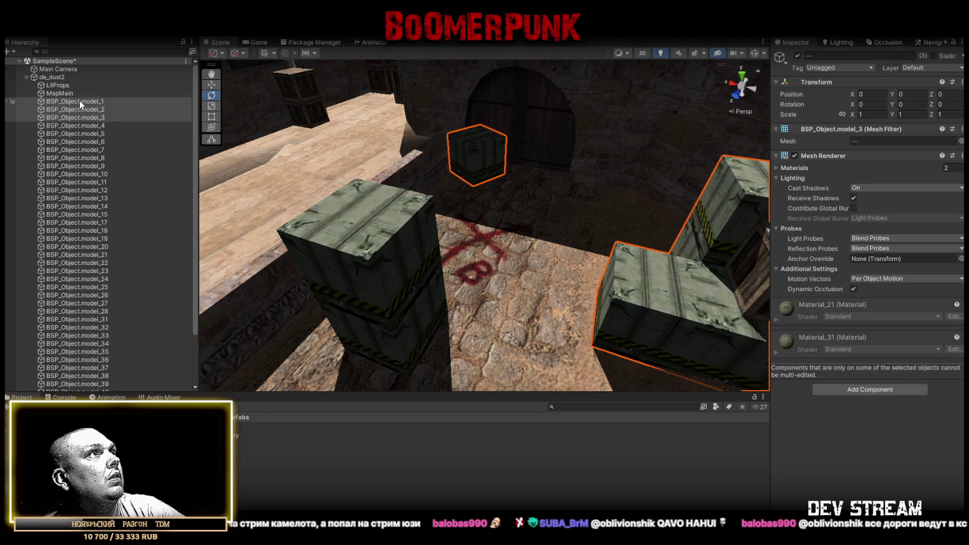
{"action": "right_click", "coordinate": [79, 100]}
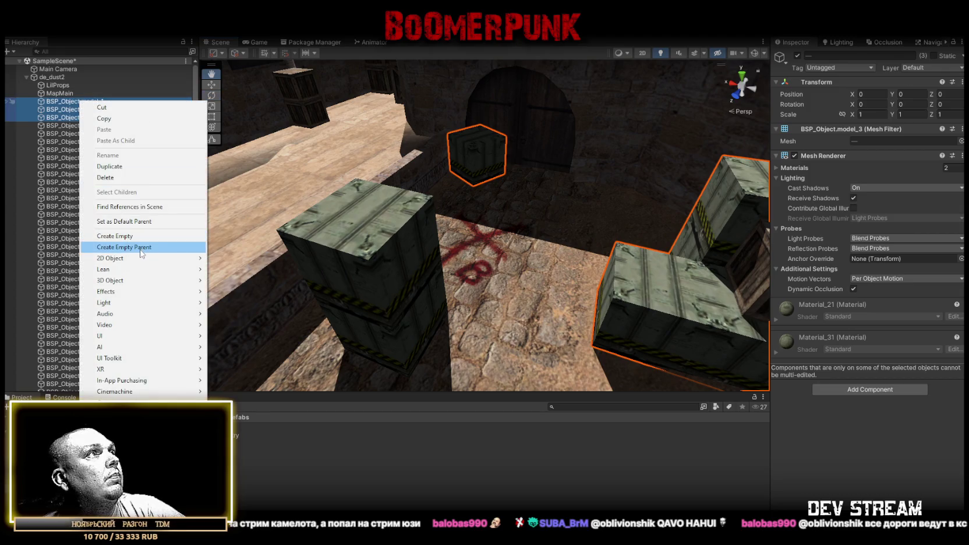
{"action": "left_click", "coordinate": [140, 248]}
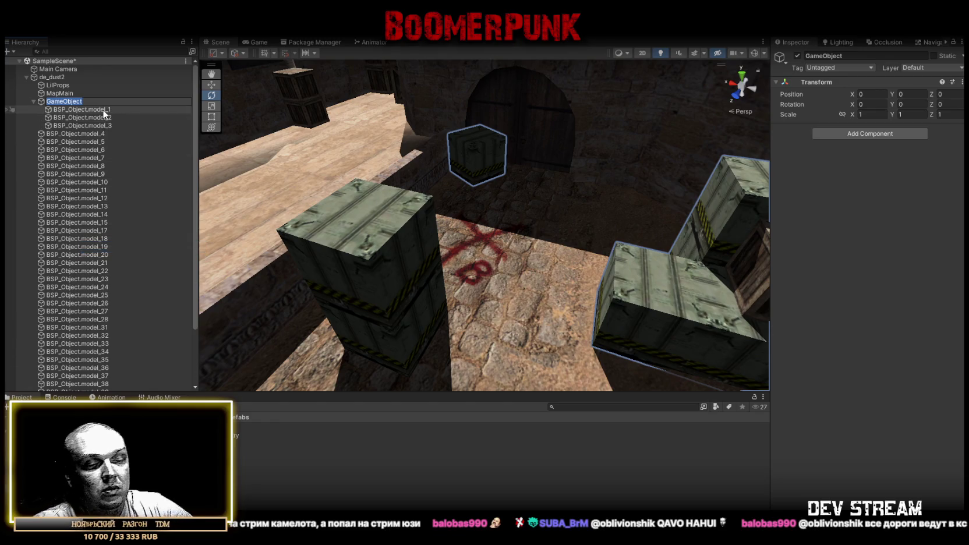
{"action": "type", "text": "IgProps"}
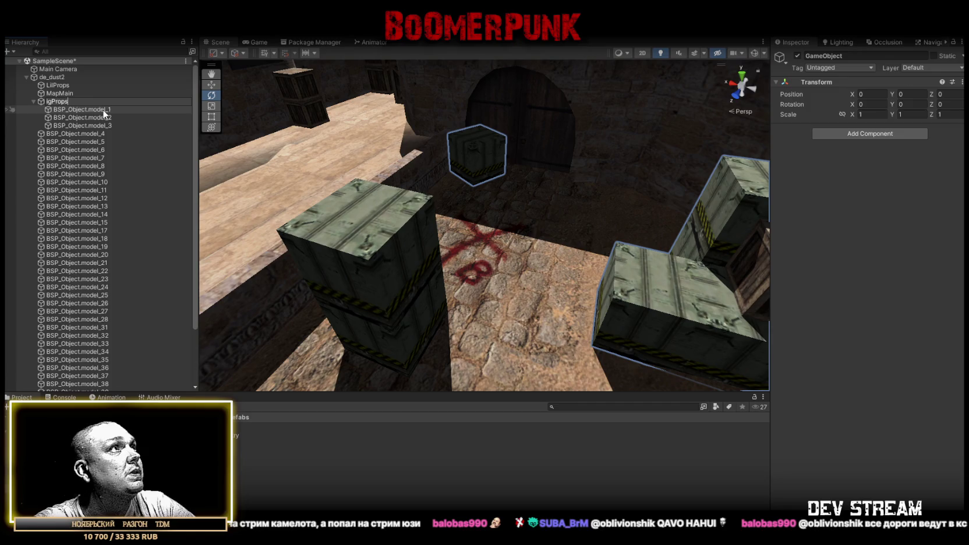
{"action": "key", "text": "Return"}
{"action": "left_click", "coordinate": [34, 102]}
{"action": "double_click", "coordinate": [81, 109]}
{"action": "double_click", "coordinate": [81, 118]}
{"action": "double_click", "coordinate": [84, 126]}
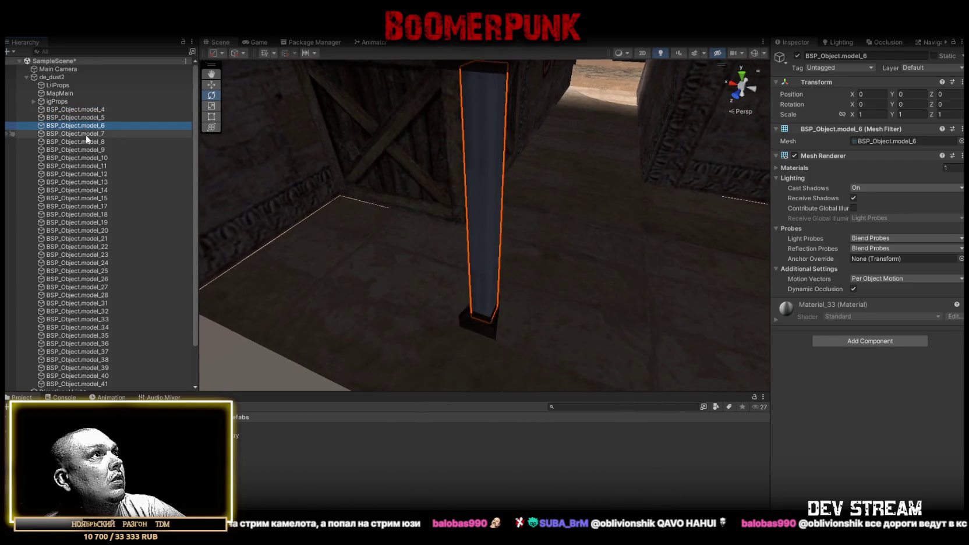
{"action": "double_click", "coordinate": [86, 134]}
{"action": "double_click", "coordinate": [86, 142]}
{"action": "double_click", "coordinate": [88, 150]}
{"action": "double_click", "coordinate": [88, 158]}
{"action": "double_click", "coordinate": [88, 166]}
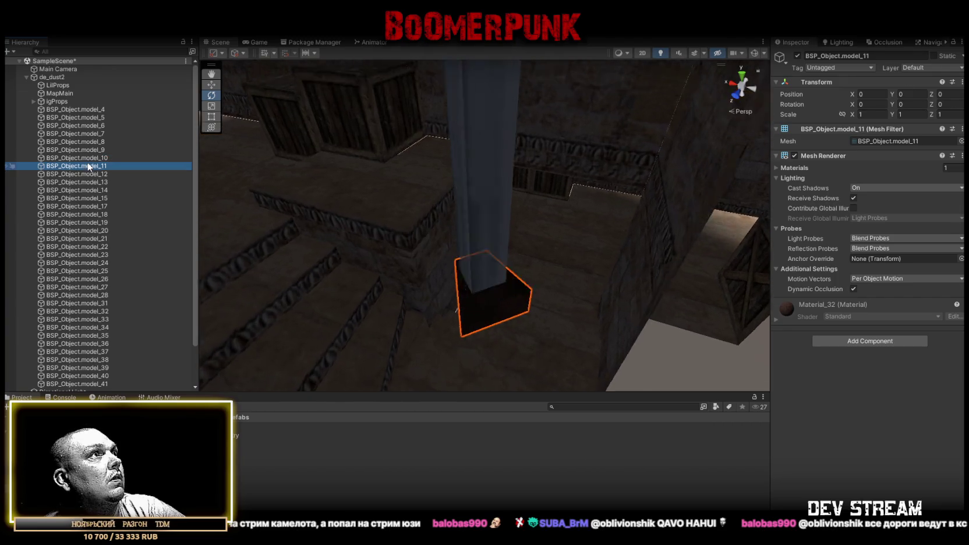
{"action": "double_click", "coordinate": [90, 174]}
{"action": "double_click", "coordinate": [92, 182]}
{"action": "double_click", "coordinate": [96, 191]}
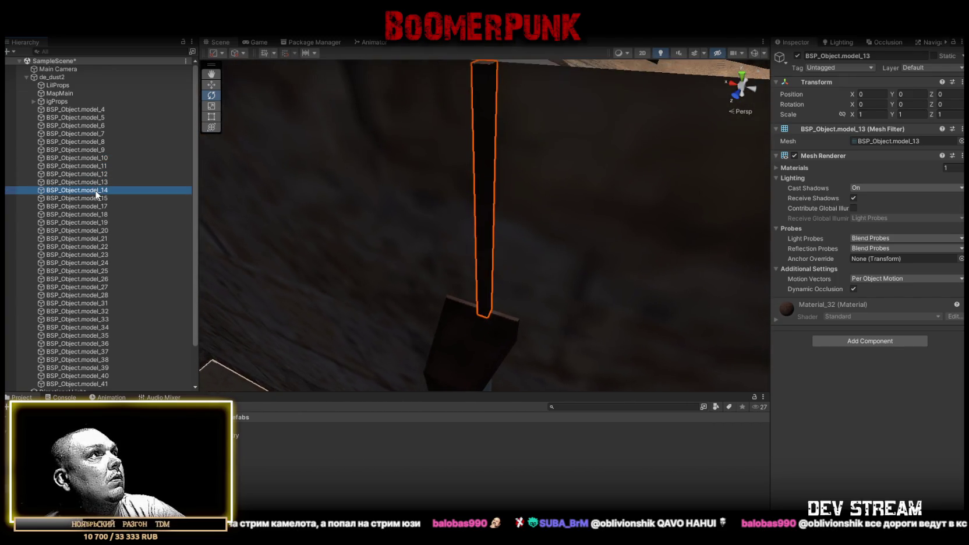
{"action": "double_click", "coordinate": [99, 198]}
{"action": "double_click", "coordinate": [99, 206]}
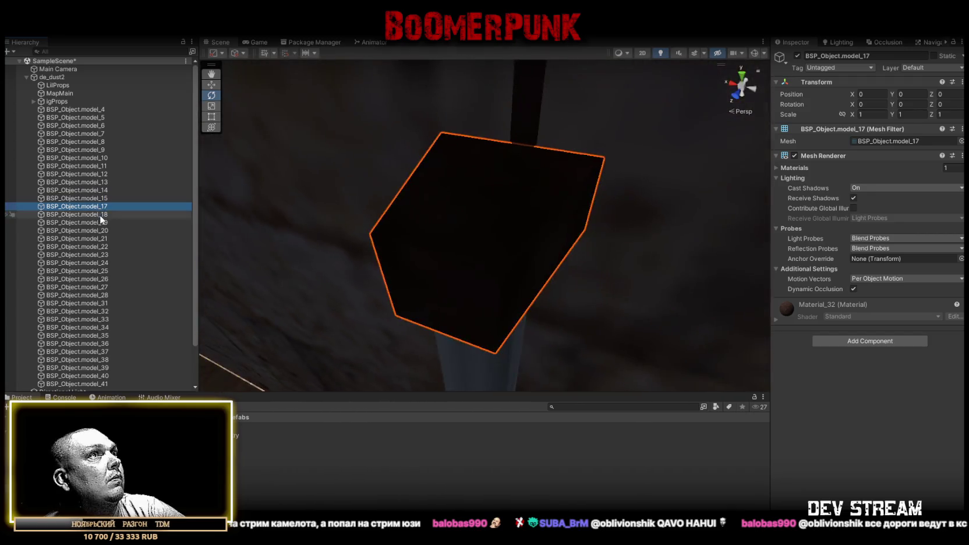
{"action": "double_click", "coordinate": [101, 215]}
{"action": "double_click", "coordinate": [99, 222]}
{"action": "double_click", "coordinate": [100, 230]}
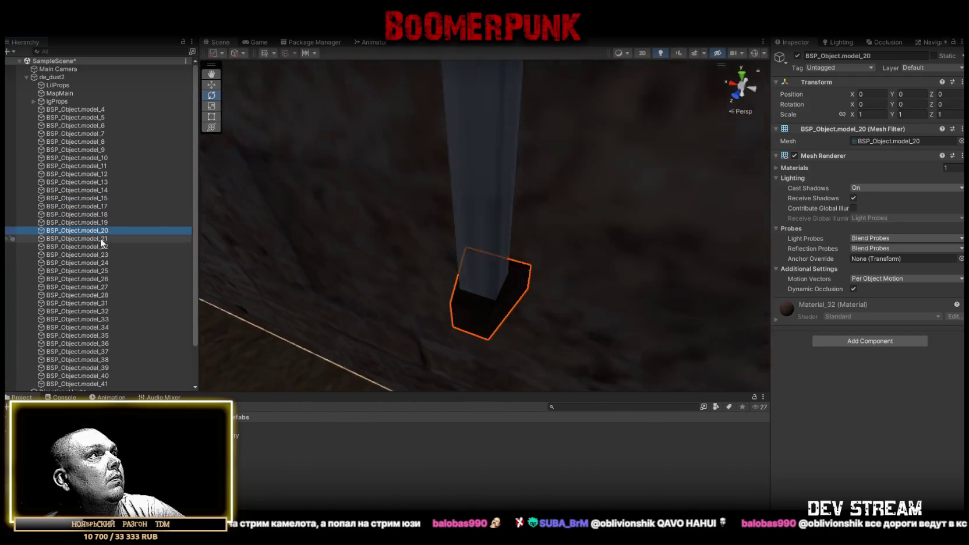
{"action": "double_click", "coordinate": [100, 239]}
{"action": "double_click", "coordinate": [102, 246]}
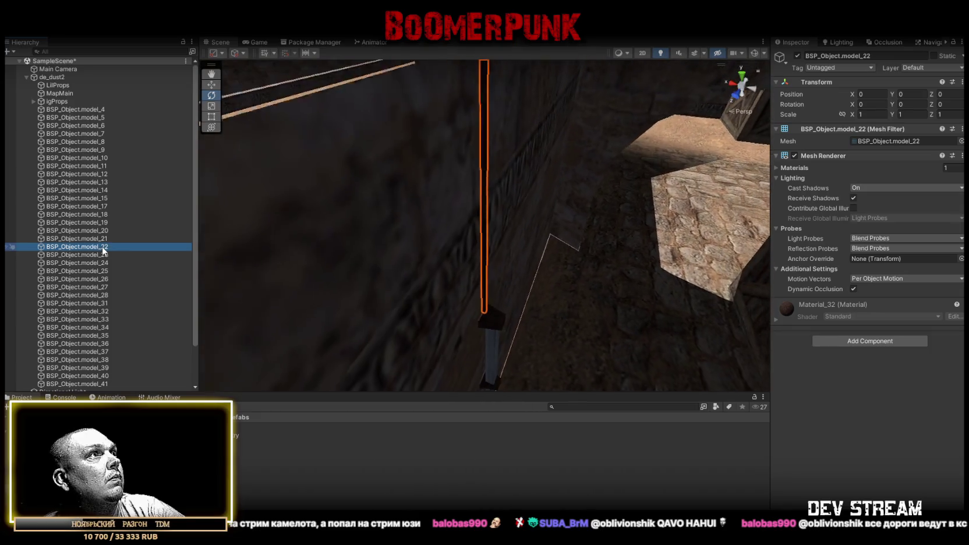
{"action": "double_click", "coordinate": [101, 255]}
{"action": "double_click", "coordinate": [100, 263]}
{"action": "double_click", "coordinate": [98, 272]}
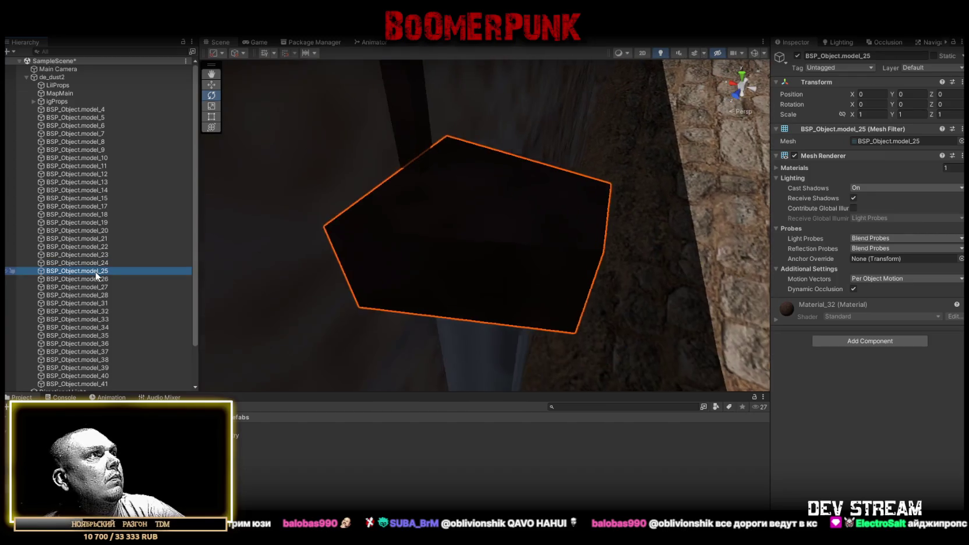
{"action": "double_click", "coordinate": [98, 279]}
{"action": "scroll", "coordinate": [117, 256], "scroll_direction": "down", "scroll_amount": 3}
{"action": "double_click", "coordinate": [106, 241]}
{"action": "double_click", "coordinate": [103, 249]}
{"action": "double_click", "coordinate": [101, 258]}
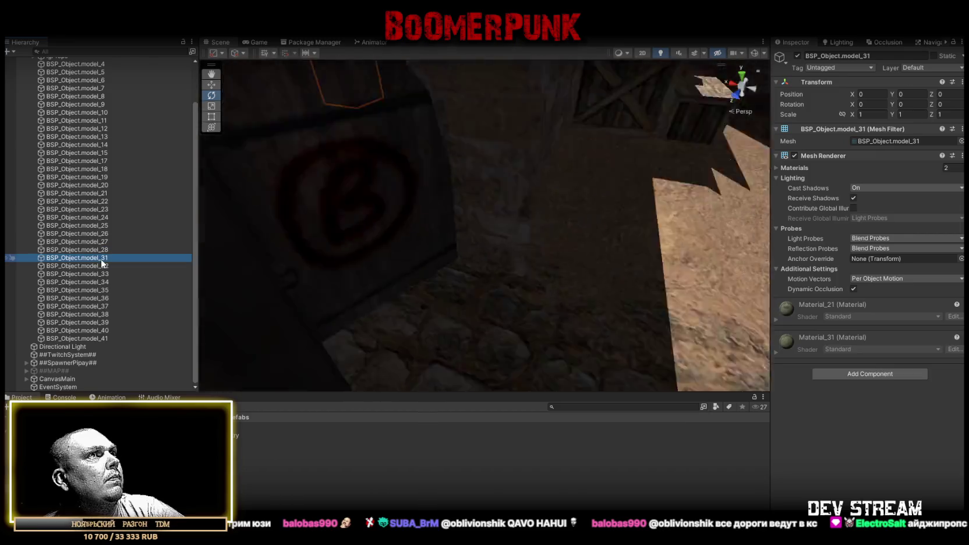
{"action": "double_click", "coordinate": [101, 250]}
{"action": "scroll", "coordinate": [105, 186], "scroll_direction": "up", "scroll_amount": 2}
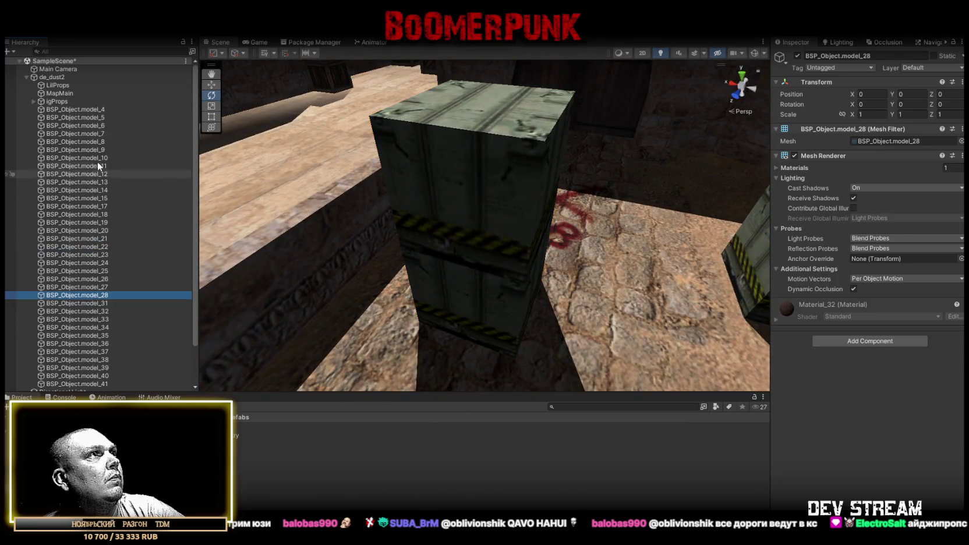
{"action": "left_click", "coordinate": [77, 110], "text": "shift"}
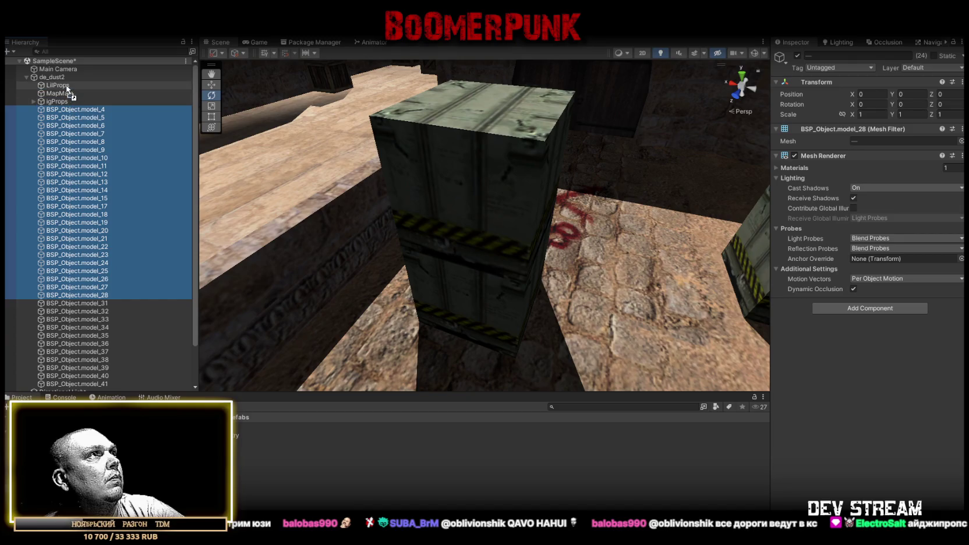
Step: Move model_4–model_28 into LilProps and add a Box Collider to model_31
{"action": "left_click_drag", "start_coordinate": [68, 92], "coordinate": [66, 88]}
{"action": "left_click", "coordinate": [34, 85]}
{"action": "left_click", "coordinate": [77, 109]}
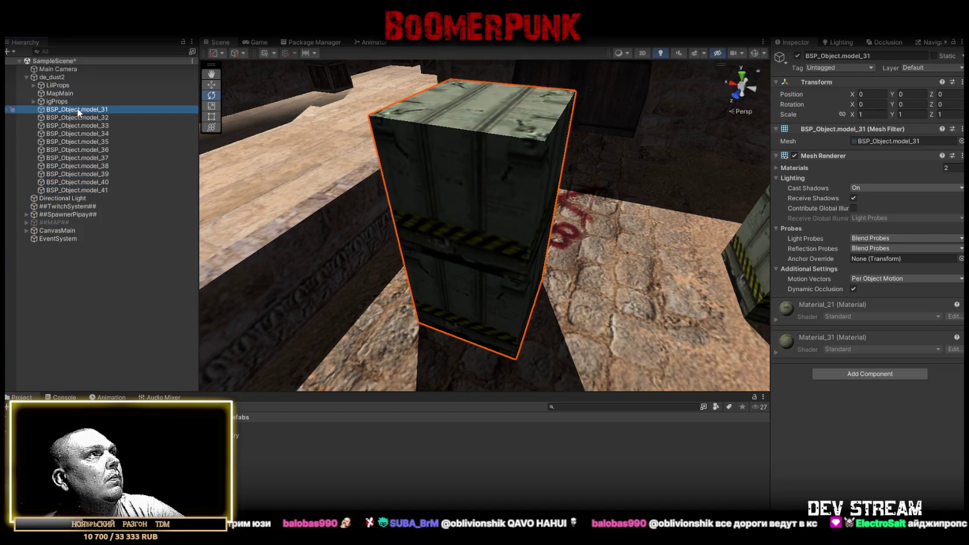
{"action": "left_click", "coordinate": [859, 373]}
{"action": "type", "text": "coll"}
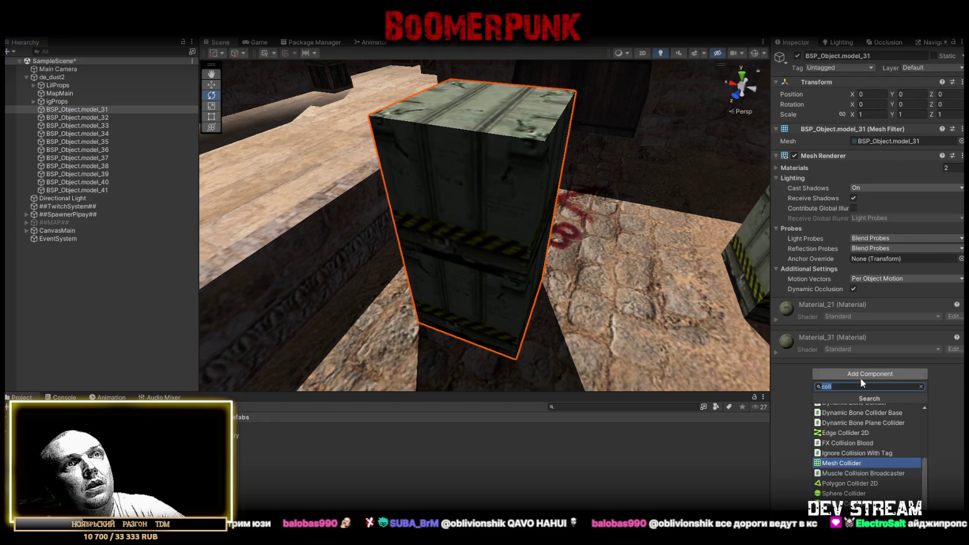
{"action": "scroll", "coordinate": [850, 466], "scroll_direction": "up", "scroll_amount": 5}
{"action": "left_click", "coordinate": [842, 413]}
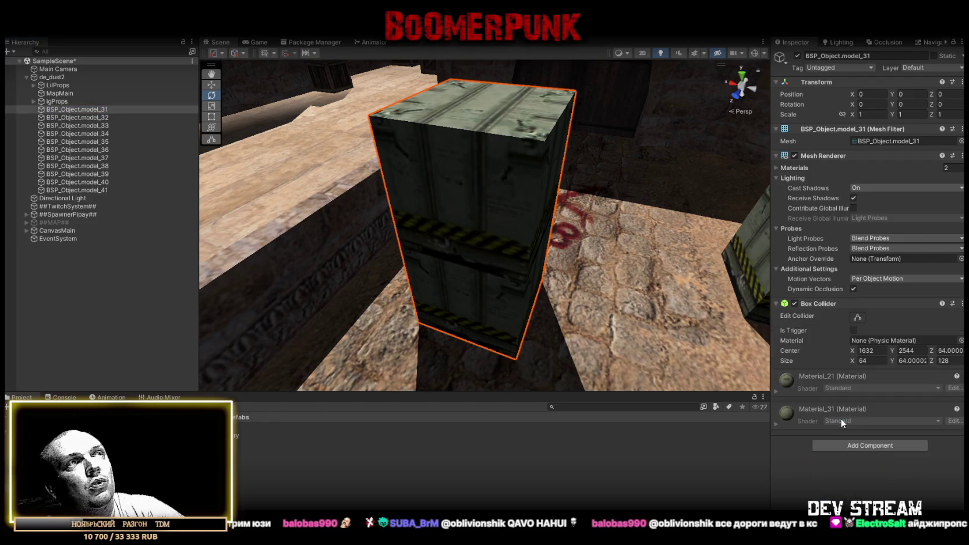
Step: Inspect model_32 to model_35, then add a Box Collider to the model_36 crate
{"action": "left_click", "coordinate": [857, 319]}
{"action": "double_click", "coordinate": [89, 119]}
{"action": "mouse_move", "coordinate": [496, 219]}
{"action": "left_mouse_down"}
{"action": "mouse_move", "coordinate": [793, 222]}
{"action": "mouse_move", "coordinate": [838, 161]}
{"action": "mouse_move", "coordinate": [908, 146]}
{"action": "mouse_move", "coordinate": [116, 133]}
{"action": "mouse_move", "coordinate": [205, 126]}
{"action": "mouse_move", "coordinate": [713, 275]}
{"action": "mouse_move", "coordinate": [605, 246]}
{"action": "mouse_move", "coordinate": [634, 192]}
{"action": "left_mouse_up"}
{"action": "double_click", "coordinate": [80, 135]}
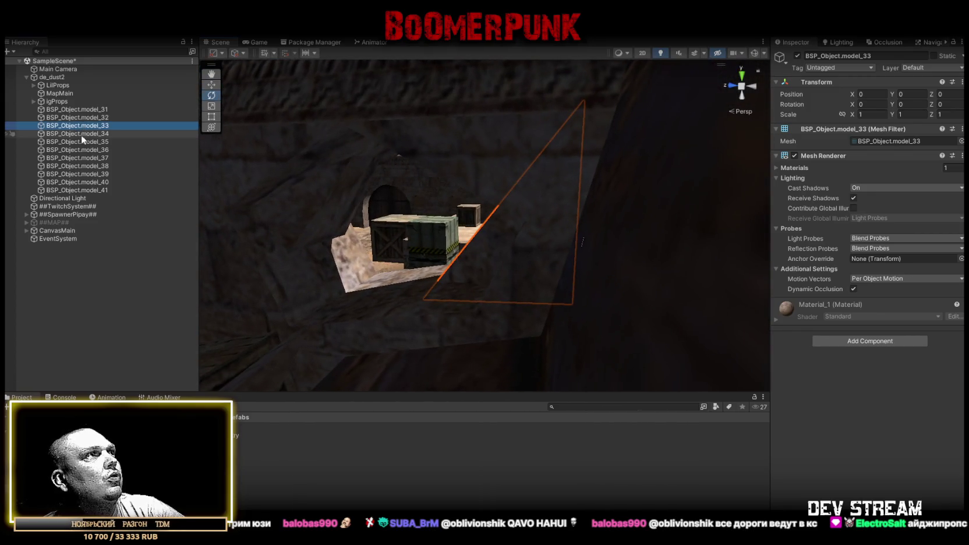
{"action": "double_click", "coordinate": [78, 143]}
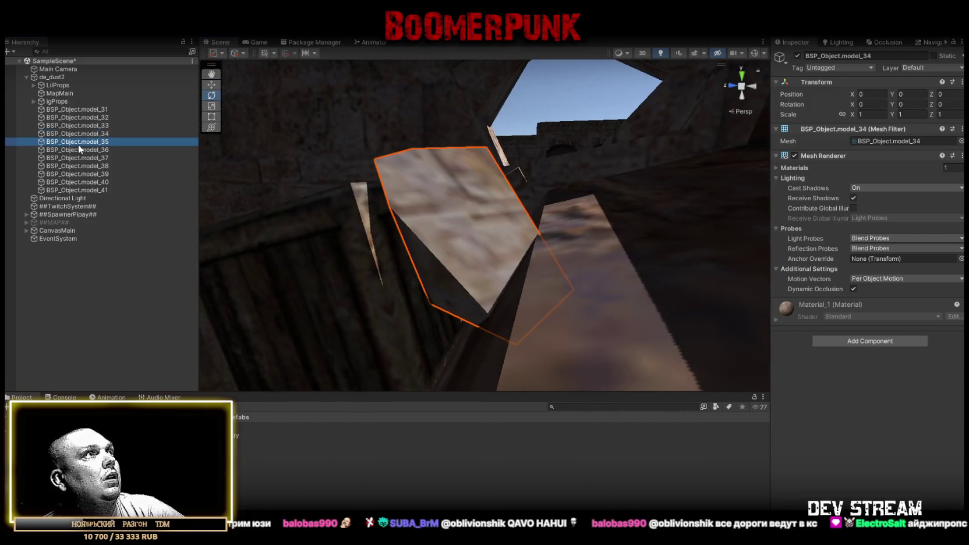
{"action": "double_click", "coordinate": [81, 149]}
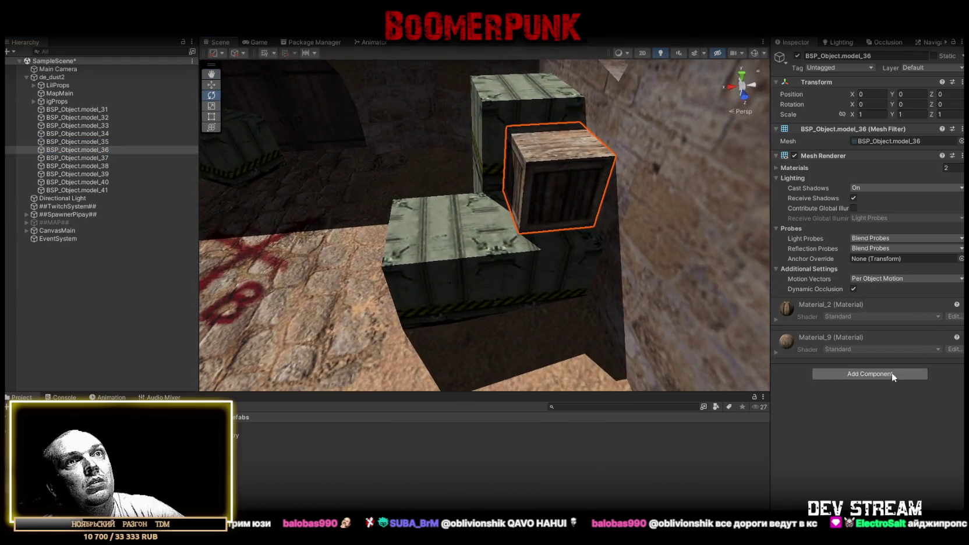
{"action": "left_click", "coordinate": [881, 373]}
{"action": "left_click", "coordinate": [835, 419]}
{"action": "left_click", "coordinate": [858, 315]}
{"action": "left_click", "coordinate": [857, 315]}
Step: Add a Box Collider to model_37, then select model_31 through model_35 together
{"action": "double_click", "coordinate": [89, 158]}
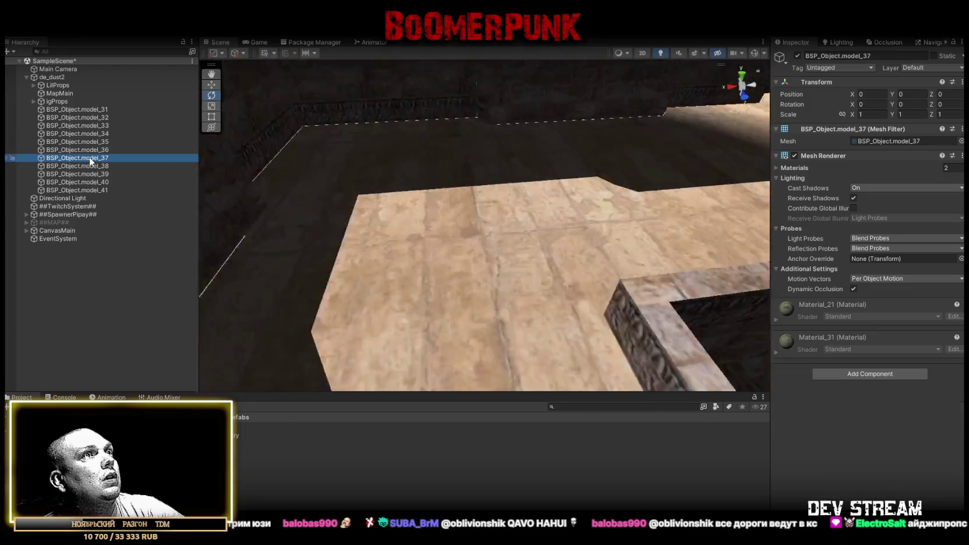
{"action": "left_click", "coordinate": [857, 375]}
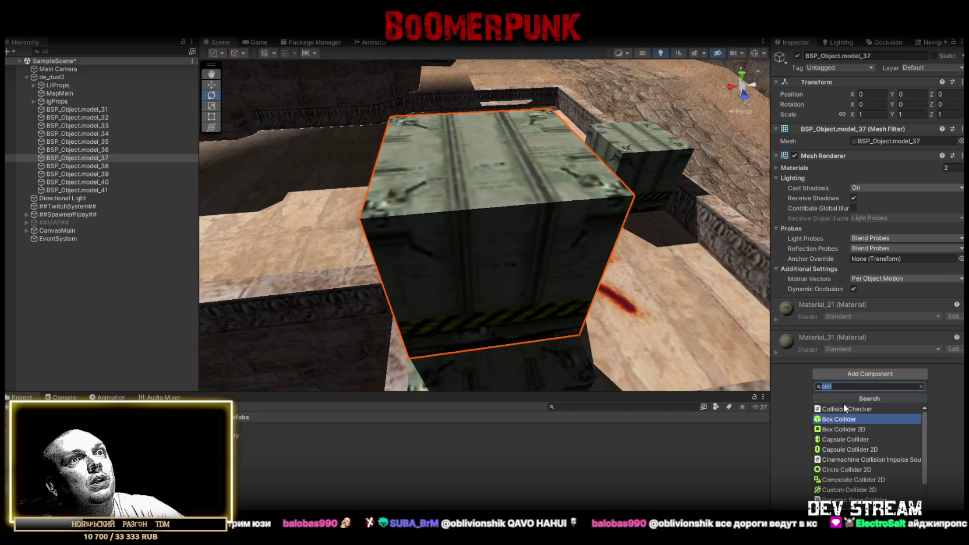
{"action": "left_click", "coordinate": [829, 404]}
{"action": "double_click", "coordinate": [99, 158]}
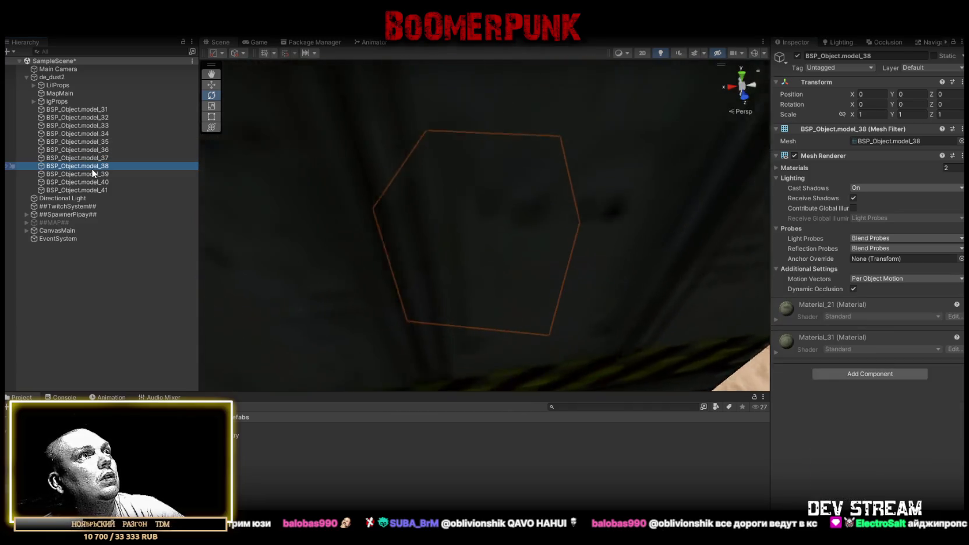
{"action": "double_click", "coordinate": [99, 158]}
{"action": "key", "text": "Up"}
{"action": "key", "text": "f"}
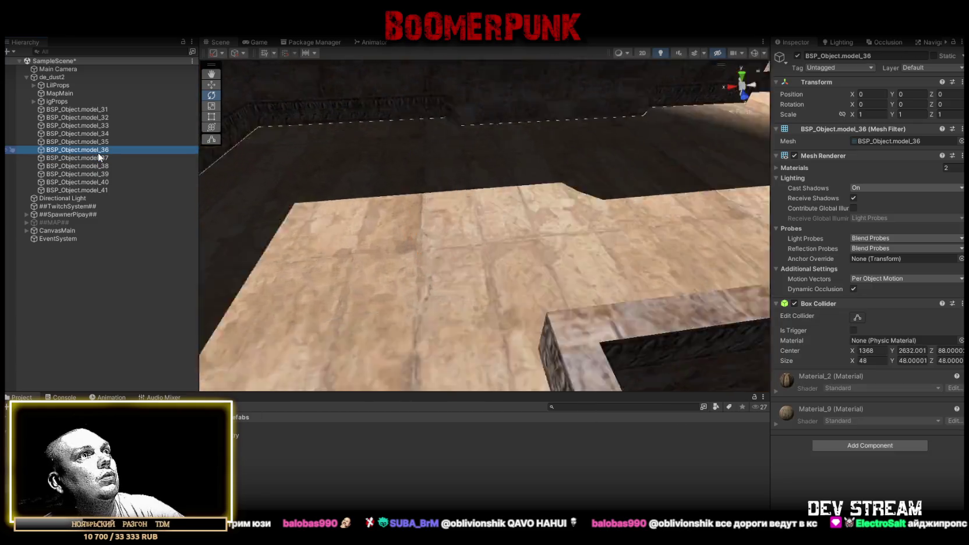
{"action": "double_click", "coordinate": [100, 144]}
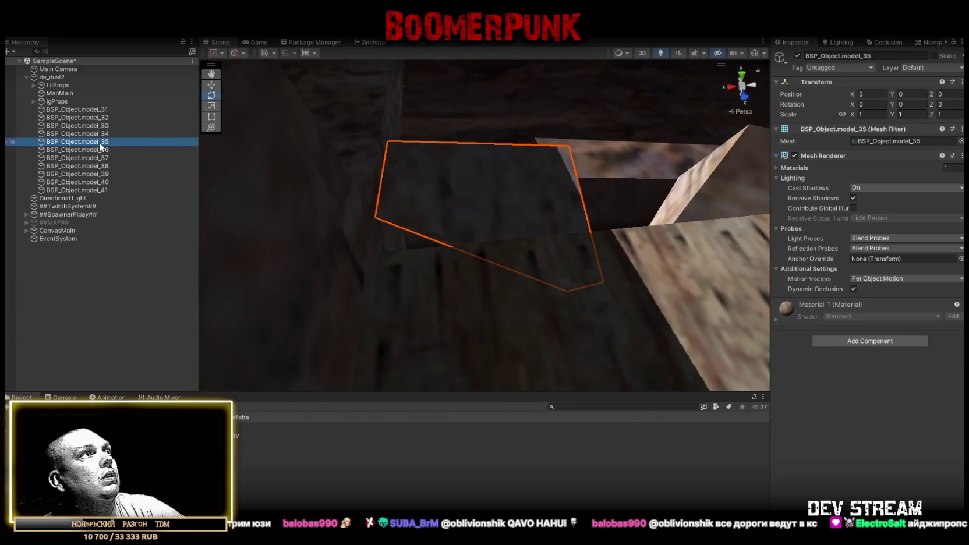
{"action": "left_click", "coordinate": [96, 111], "text": "shift"}
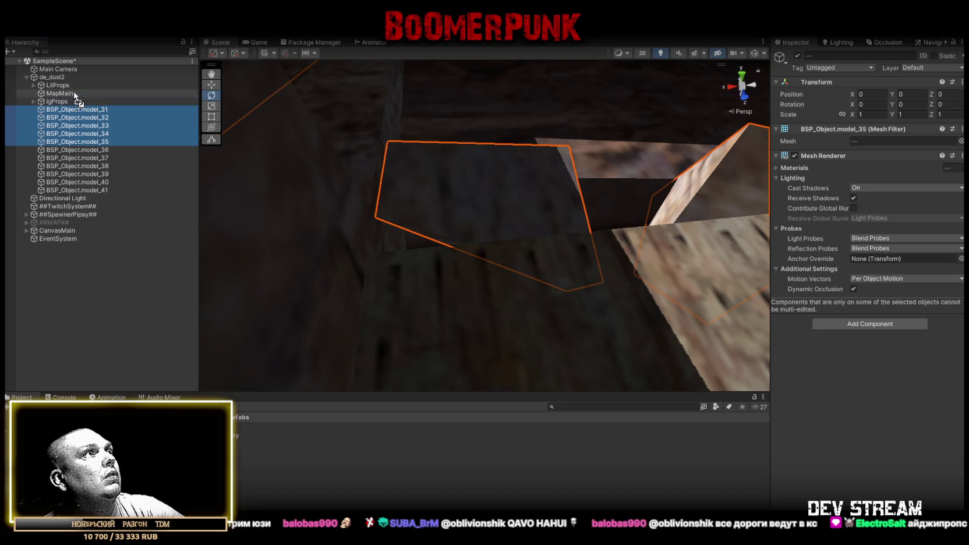
Step: Move model_31–35 into LilProps and add a Mesh Collider to model_38
{"action": "left_click_drag", "start_coordinate": [67, 88], "coordinate": [65, 85]}
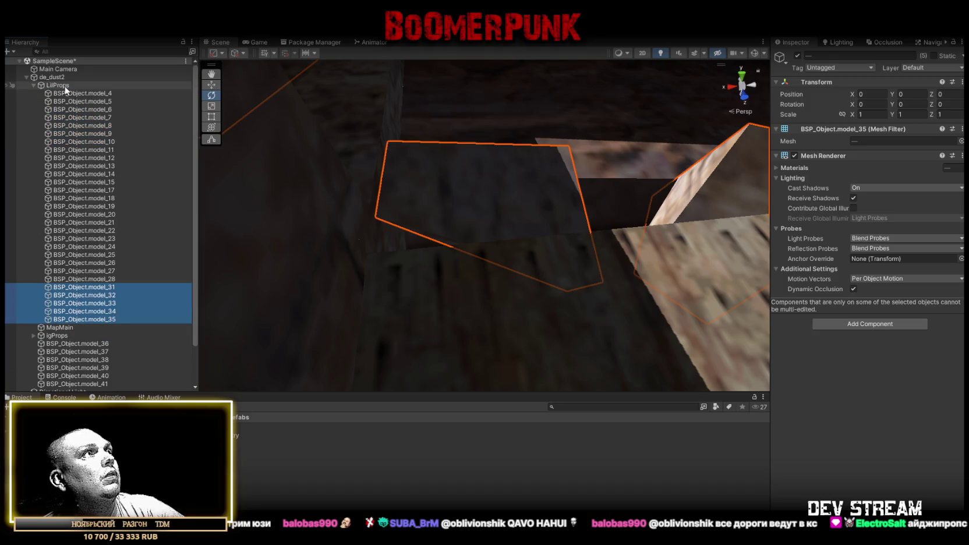
{"action": "left_click", "coordinate": [33, 85]}
{"action": "double_click", "coordinate": [70, 110]}
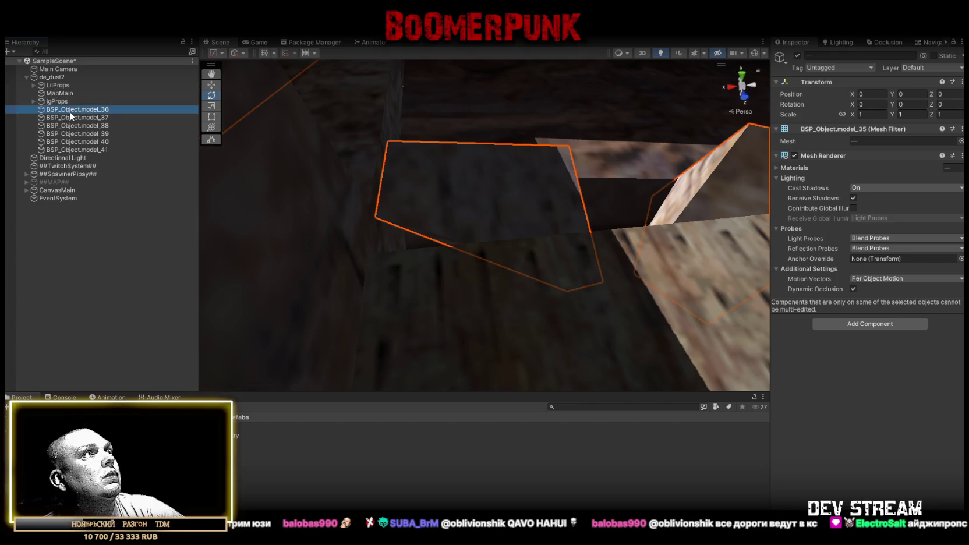
{"action": "double_click", "coordinate": [78, 117]}
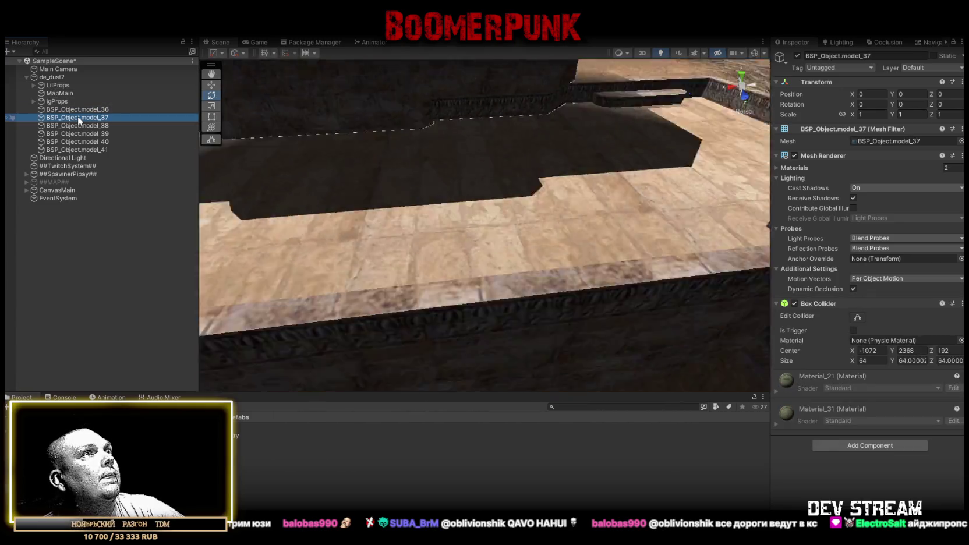
{"action": "double_click", "coordinate": [77, 125]}
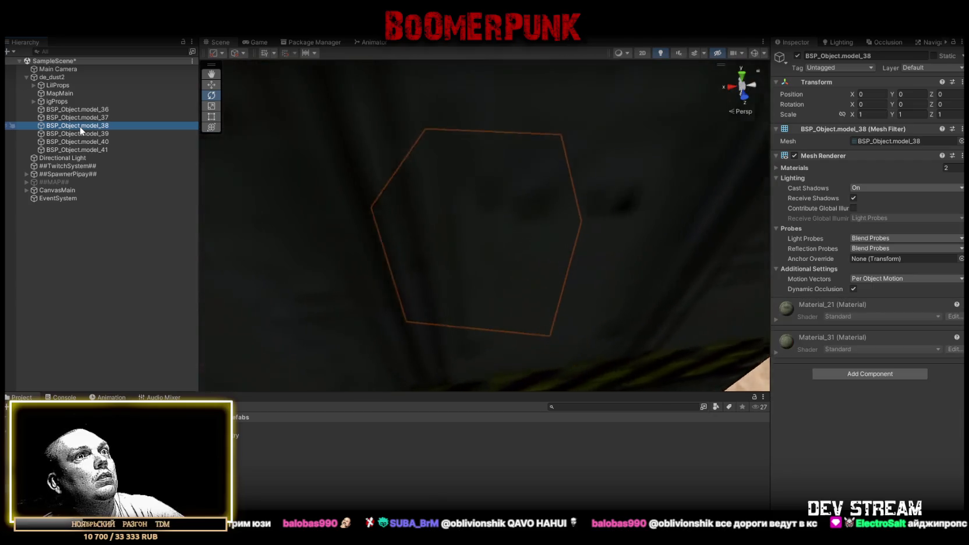
{"action": "scroll", "coordinate": [534, 236], "scroll_direction": "down", "scroll_amount": 5}
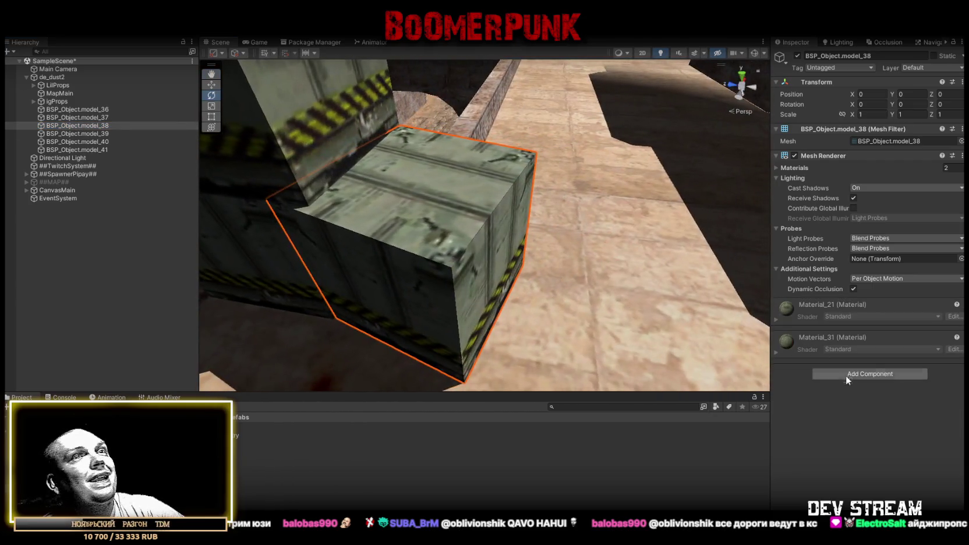
{"action": "left_click", "coordinate": [851, 373]}
{"action": "type", "text": "coll"}
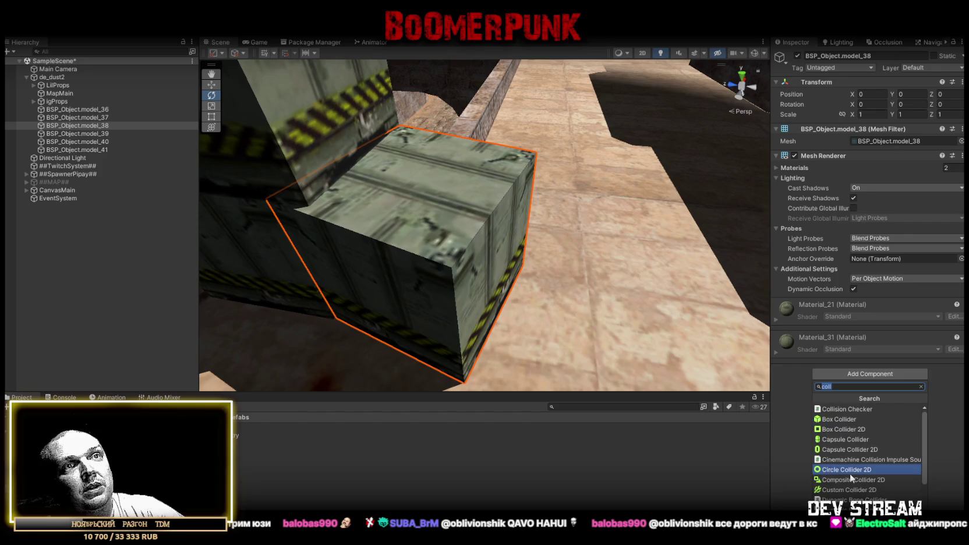
{"action": "scroll", "coordinate": [854, 434], "scroll_direction": "down", "scroll_amount": 5}
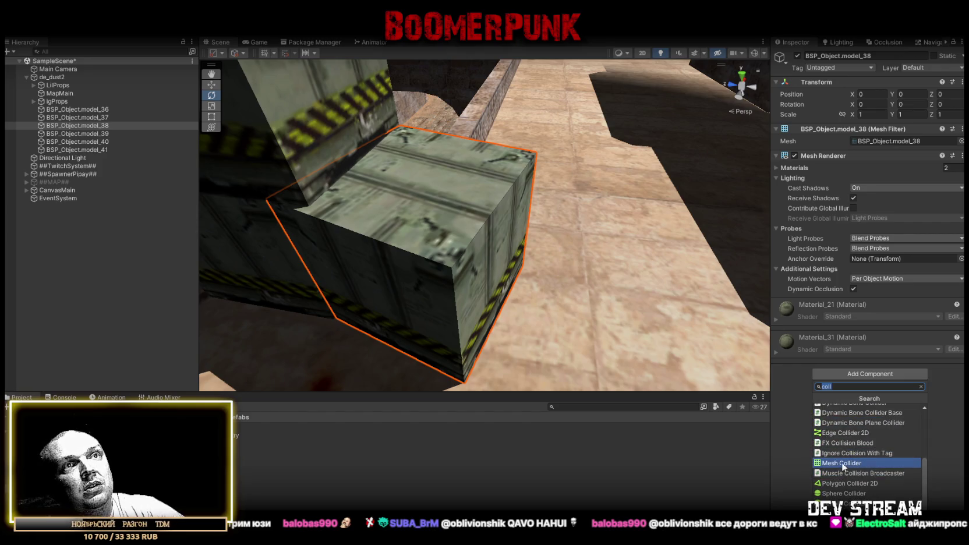
{"action": "left_click", "coordinate": [842, 461]}
Step: Give model_39 a Box Collider and model_40 a Mesh Collider
{"action": "double_click", "coordinate": [95, 133]}
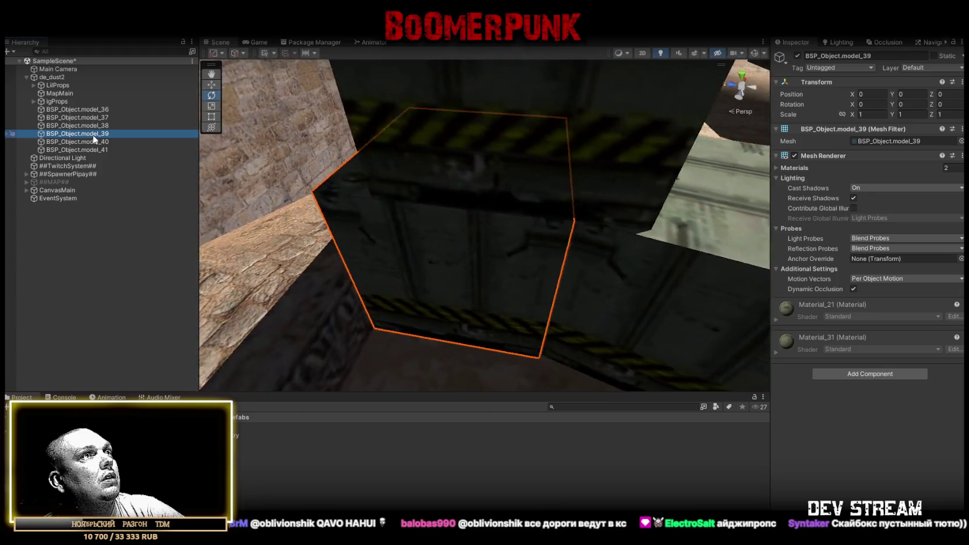
{"action": "left_click", "coordinate": [841, 376]}
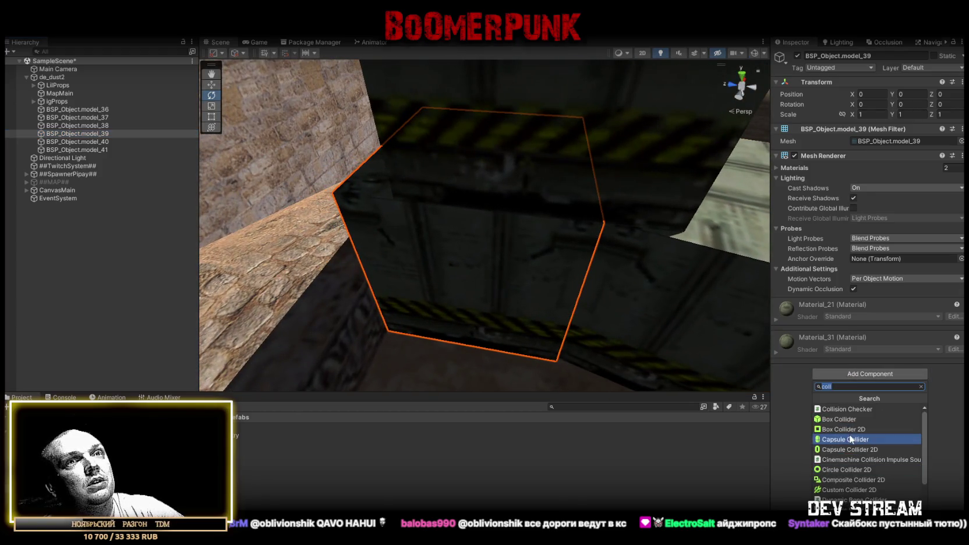
{"action": "left_click", "coordinate": [832, 418]}
{"action": "double_click", "coordinate": [99, 142]}
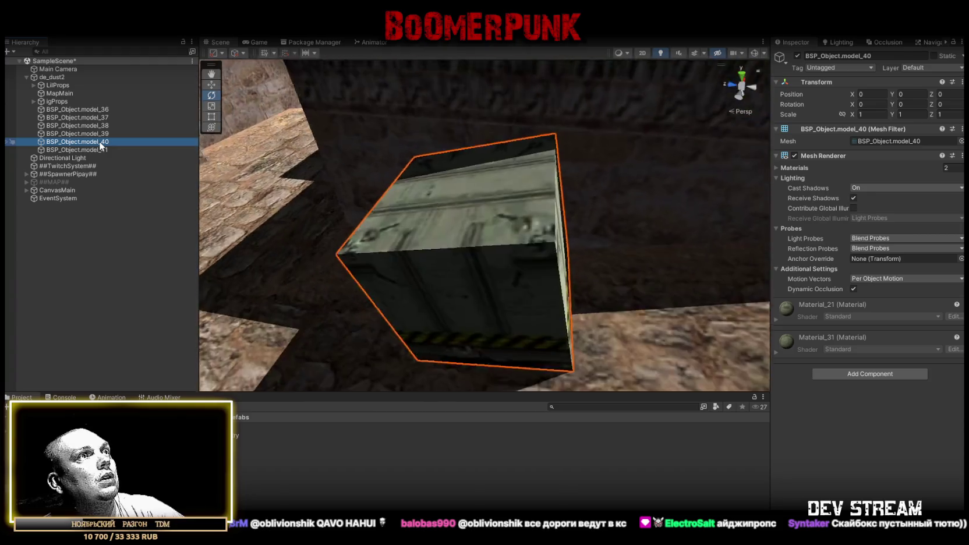
{"action": "left_click", "coordinate": [864, 374]}
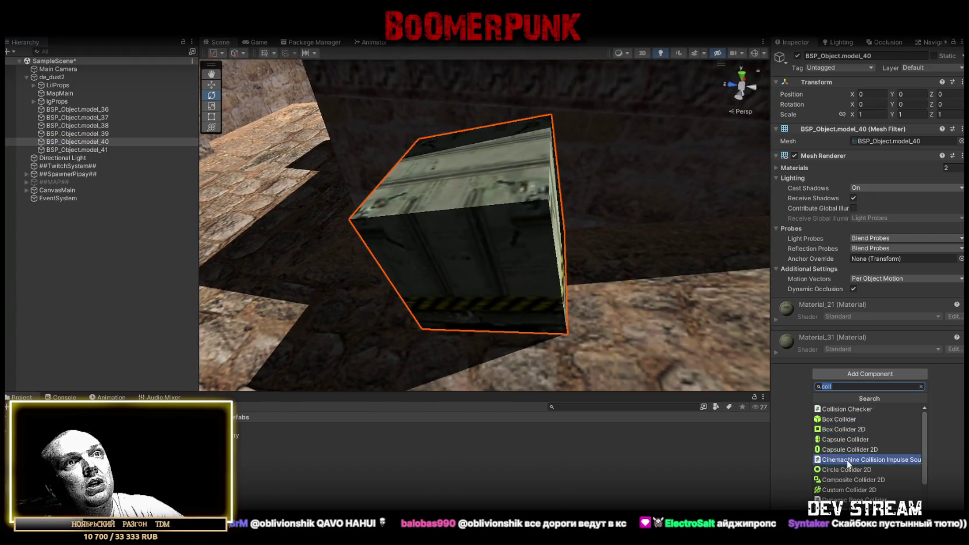
{"action": "scroll", "coordinate": [847, 460], "scroll_direction": "down", "scroll_amount": 2}
{"action": "left_click", "coordinate": [867, 499]}
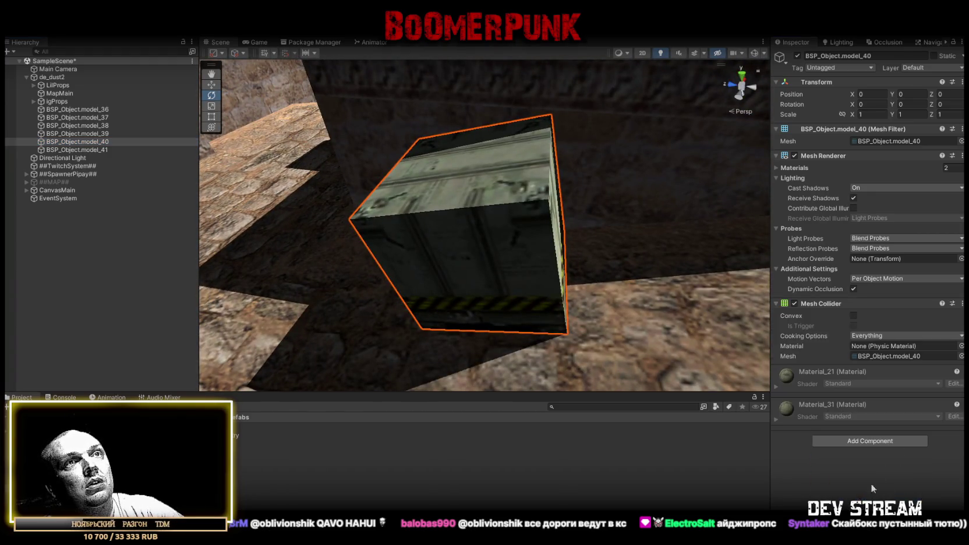
Step: Add a Box Collider to model_41 and select model_36 through model_41
{"action": "double_click", "coordinate": [85, 148]}
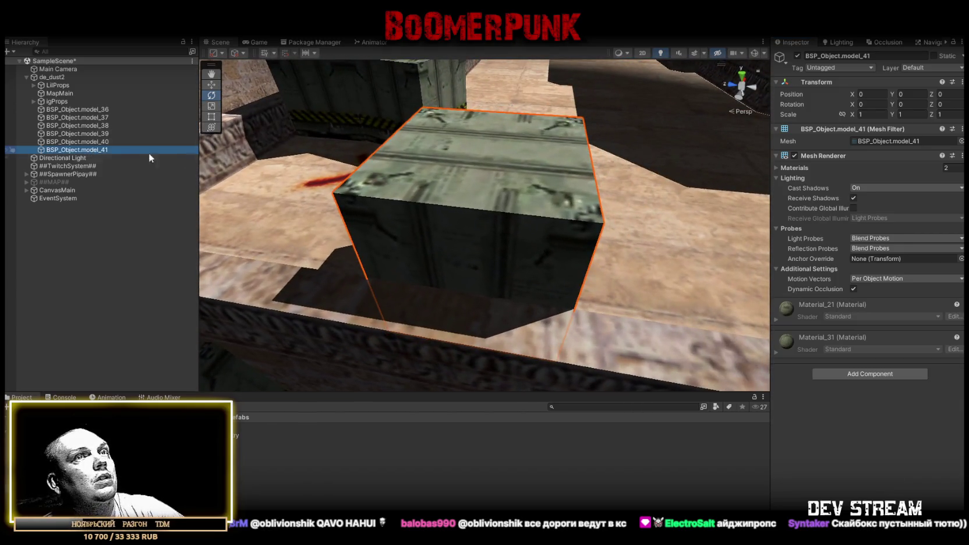
{"action": "left_click", "coordinate": [879, 377]}
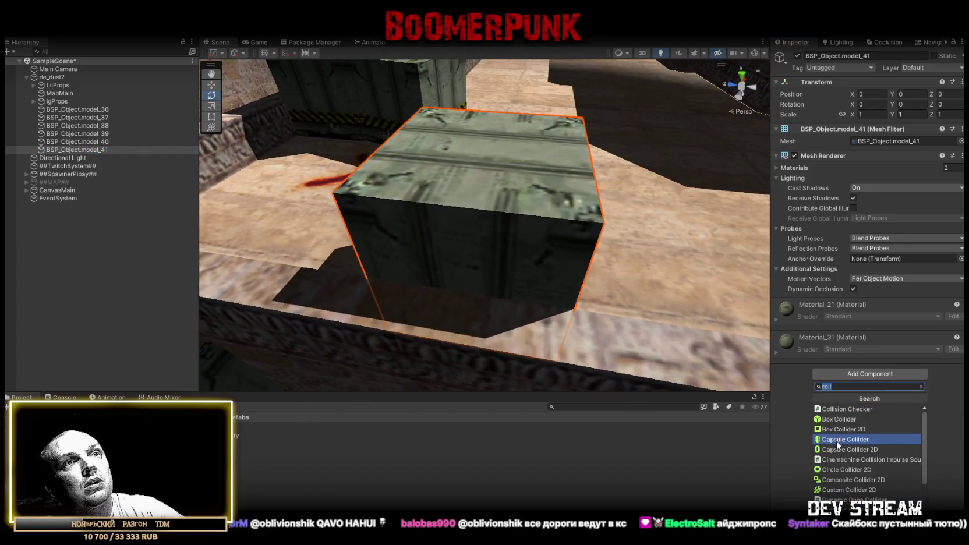
{"action": "left_click", "coordinate": [841, 420]}
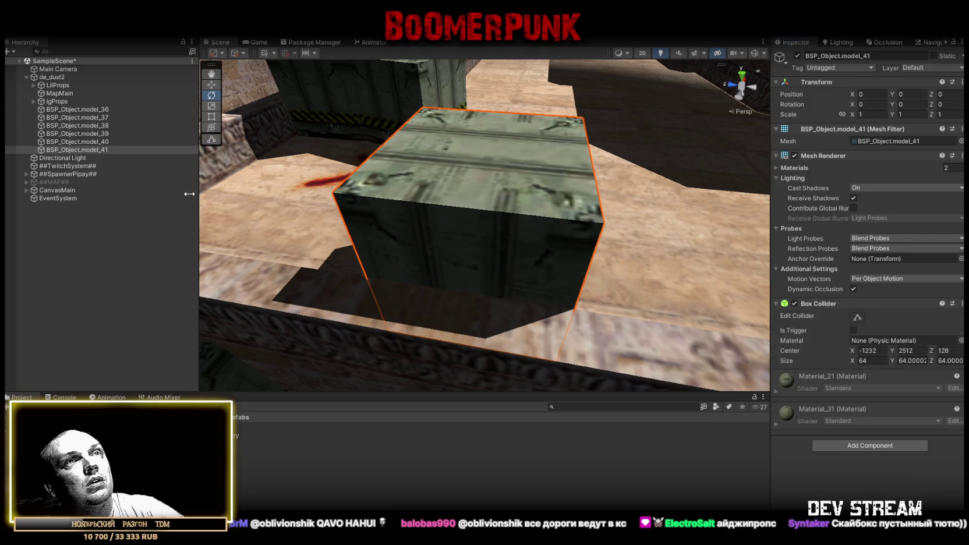
{"action": "left_click", "coordinate": [87, 110], "text": "shift"}
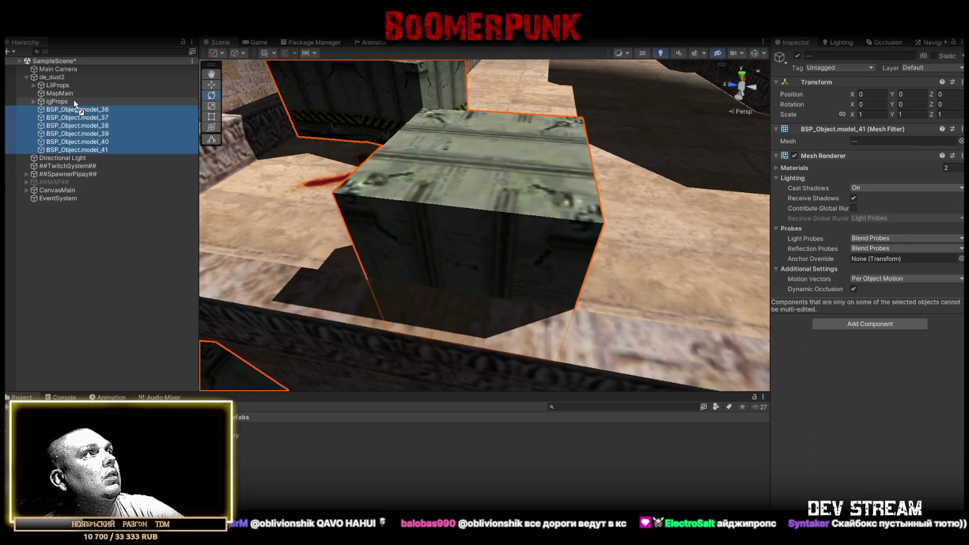
Step: Move model_36–41 into the igProps group and rename that group BigProps
{"action": "left_click_drag", "start_coordinate": [75, 104], "coordinate": [73, 98]}
{"action": "left_click_drag", "start_coordinate": [60, 153], "coordinate": [59, 150]}
{"action": "left_click", "coordinate": [60, 100]}
{"action": "left_click", "coordinate": [59, 100]}
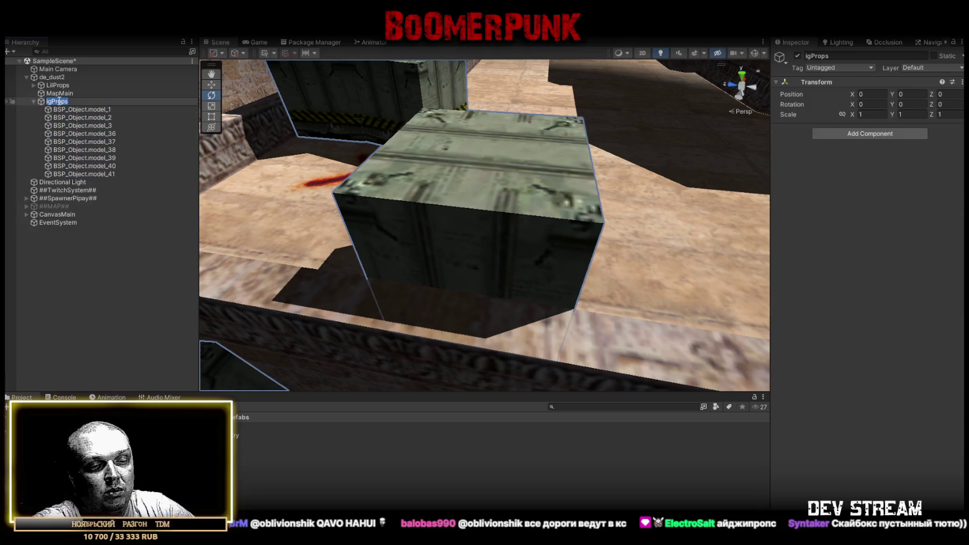
{"action": "type", "text": "B"}
{"action": "key", "text": "Return"}
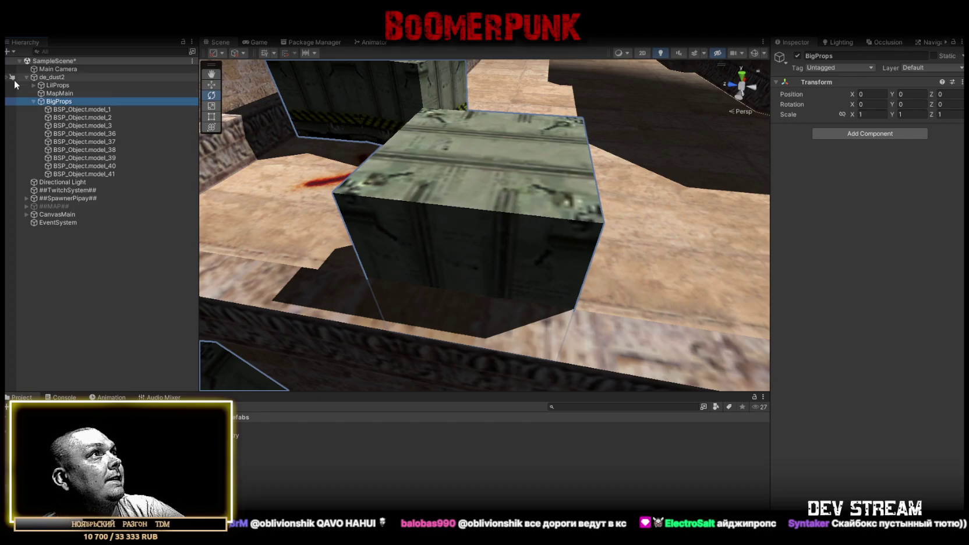
Step: Mark de_dust2 and all its children Static, then drop a TRCchaters character in
{"action": "left_click", "coordinate": [27, 77]}
{"action": "left_click", "coordinate": [38, 75]}
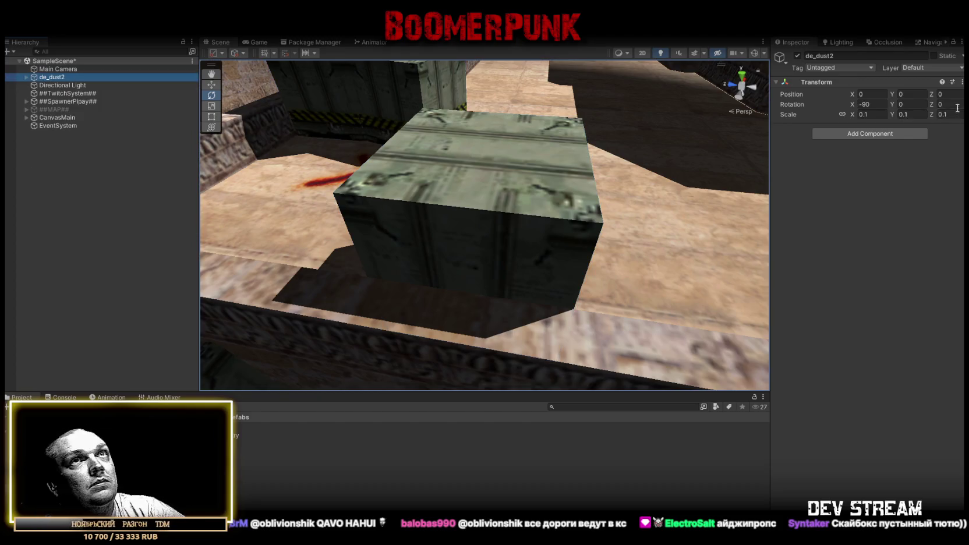
{"action": "left_click", "coordinate": [934, 56]}
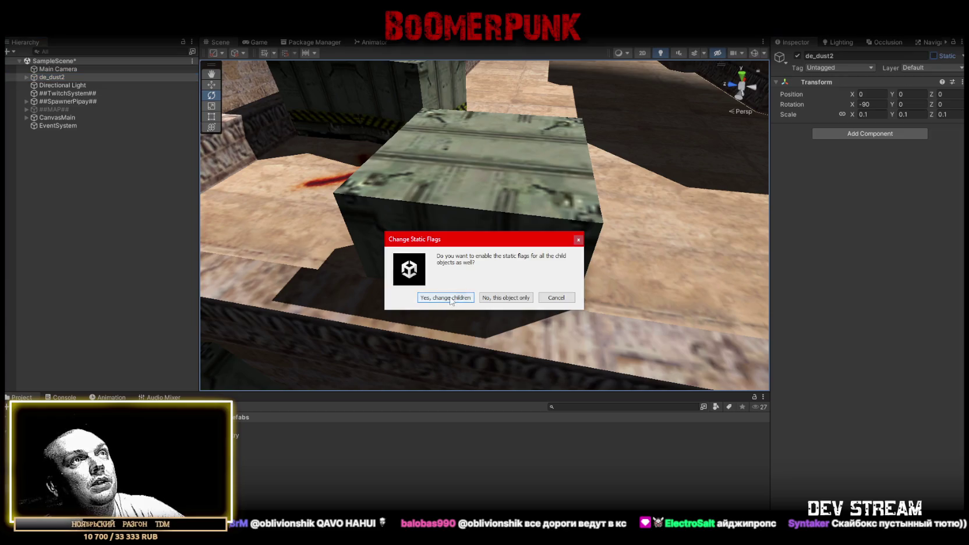
{"action": "left_click", "coordinate": [445, 298]}
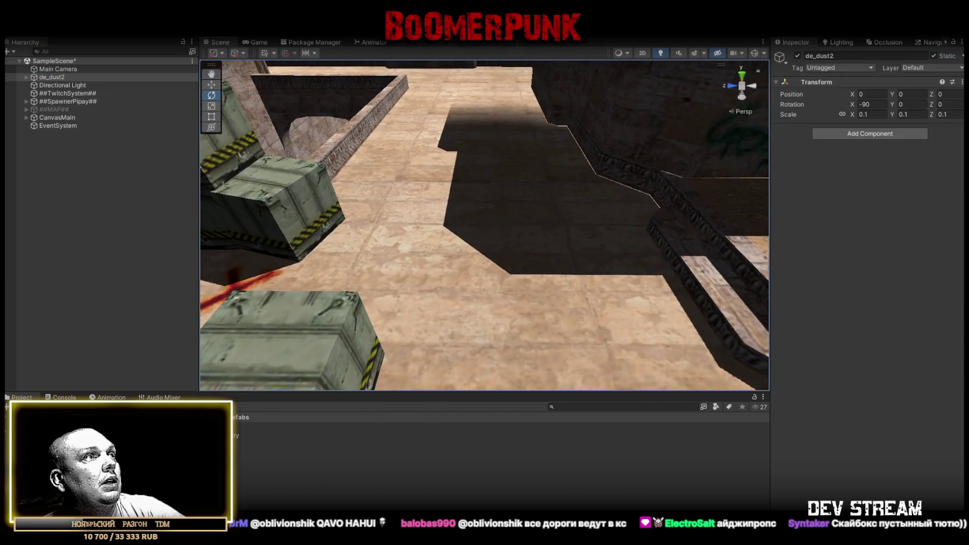
{"action": "mouse_move", "coordinate": [146, 448]}
{"action": "left_mouse_down"}
{"action": "mouse_move", "coordinate": [360, 250]}
{"action": "mouse_move", "coordinate": [386, 250]}
{"action": "mouse_move", "coordinate": [336, 242]}
{"action": "left_mouse_up"}
Step: Remove the test soldier and set the de_dust2 scale to 0.01
{"action": "key", "text": "Delete"}
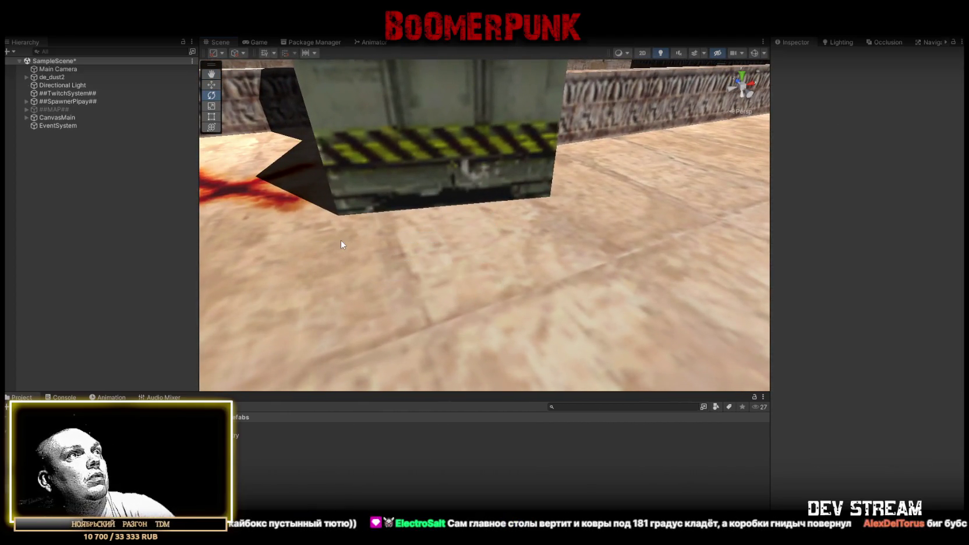
{"action": "left_click", "coordinate": [140, 79]}
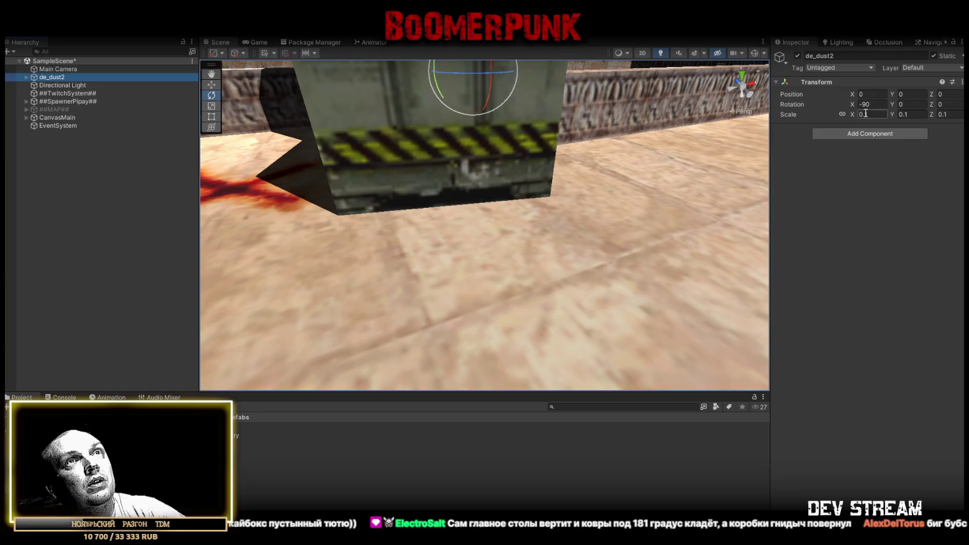
{"action": "type", "text": "0.01"}
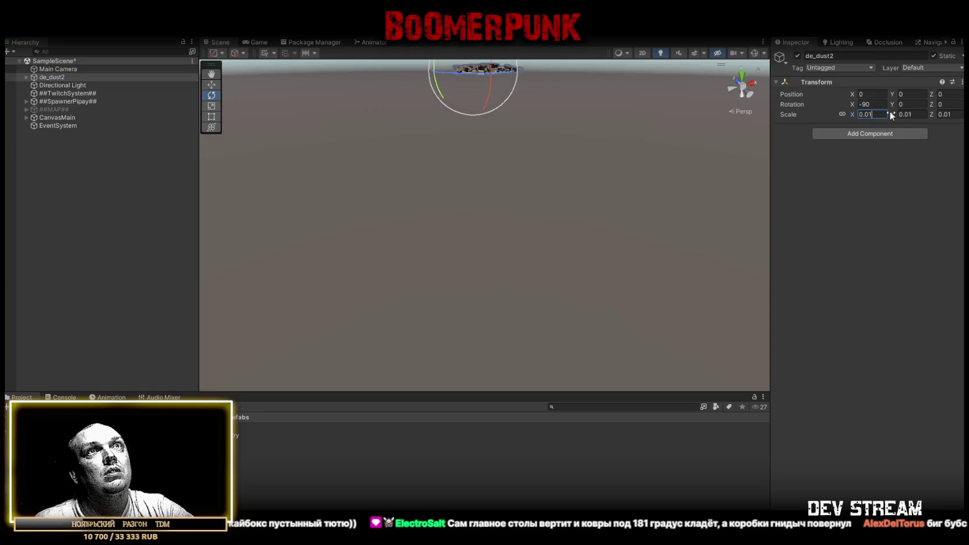
{"action": "double_click", "coordinate": [54, 78]}
{"action": "mouse_move", "coordinate": [396, 151]}
{"action": "left_mouse_down"}
{"action": "mouse_move", "coordinate": [633, 161]}
{"action": "mouse_move", "coordinate": [612, 120]}
{"action": "mouse_move", "coordinate": [492, 101]}
{"action": "mouse_move", "coordinate": [381, 166]}
{"action": "mouse_move", "coordinate": [257, 389]}
{"action": "left_mouse_up"}
{"action": "left_click_drag", "start_coordinate": [250, 442], "coordinate": [551, 172]}
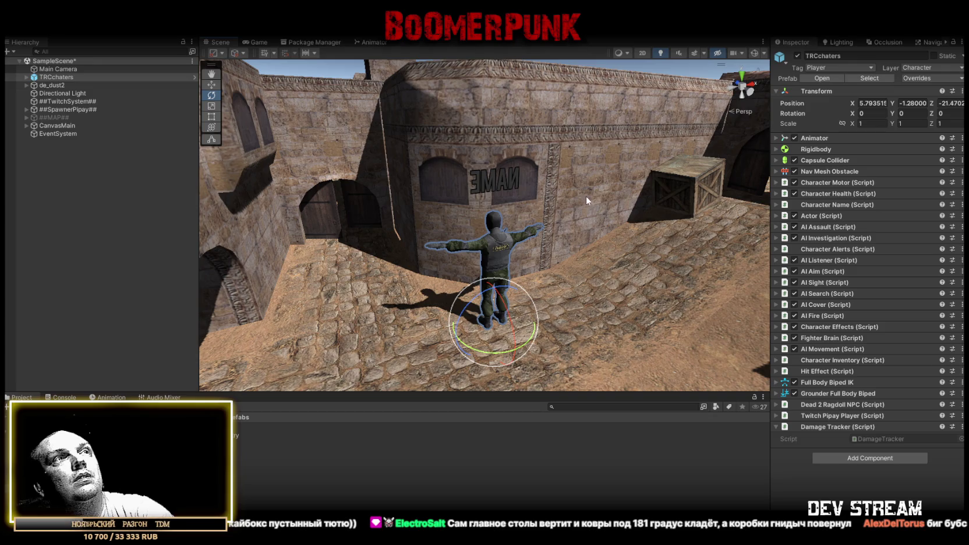
Step: Rescale de_dust2 to 0.025 and place a soldier on the street for size comparison
{"action": "key", "text": "Delete"}
{"action": "left_click", "coordinate": [73, 82]}
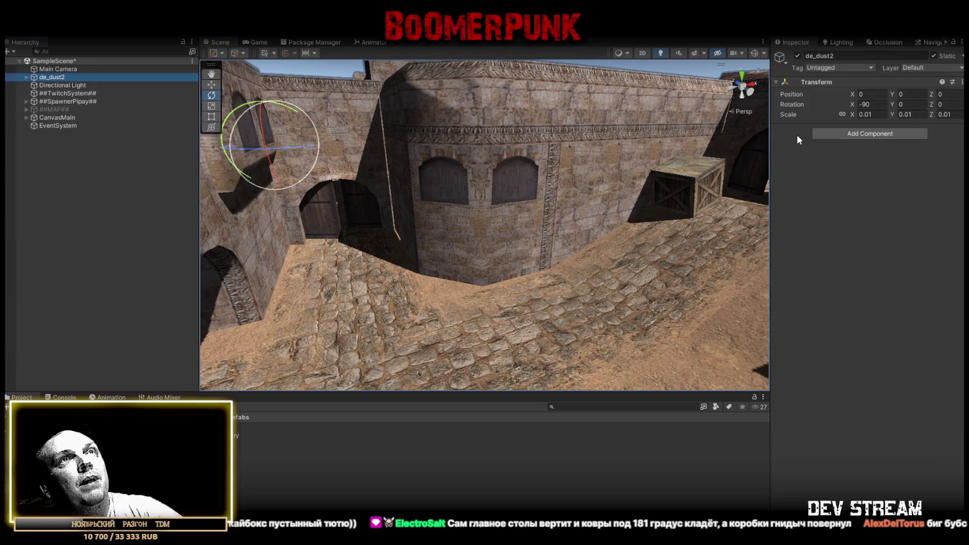
{"action": "type", "text": "0.025"}
{"action": "key", "text": "Return"}
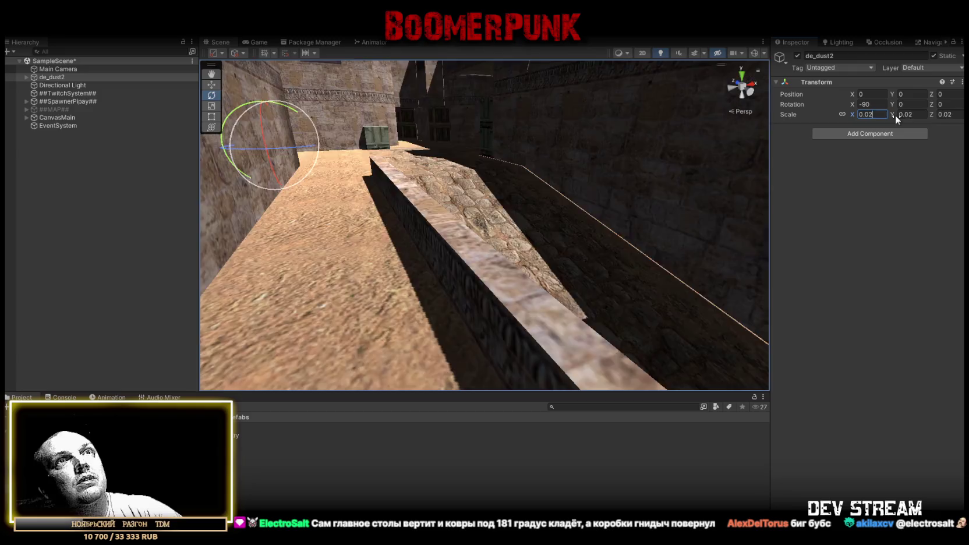
{"action": "mouse_move", "coordinate": [492, 149]}
{"action": "left_mouse_down"}
{"action": "mouse_move", "coordinate": [417, 177]}
{"action": "mouse_move", "coordinate": [307, 391]}
{"action": "left_mouse_up"}
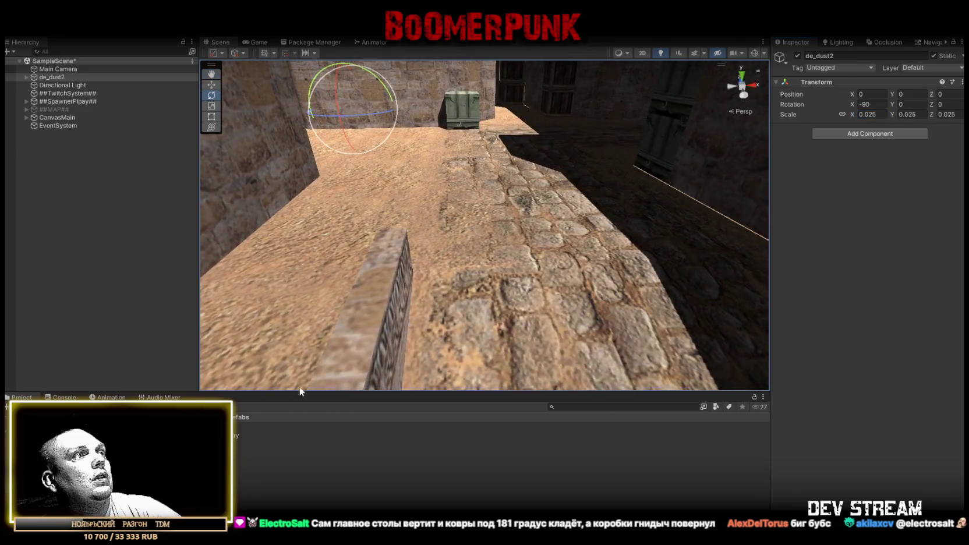
{"action": "mouse_move", "coordinate": [174, 442]}
{"action": "left_mouse_down"}
{"action": "mouse_move", "coordinate": [268, 384]}
{"action": "mouse_move", "coordinate": [476, 215]}
{"action": "left_mouse_up"}
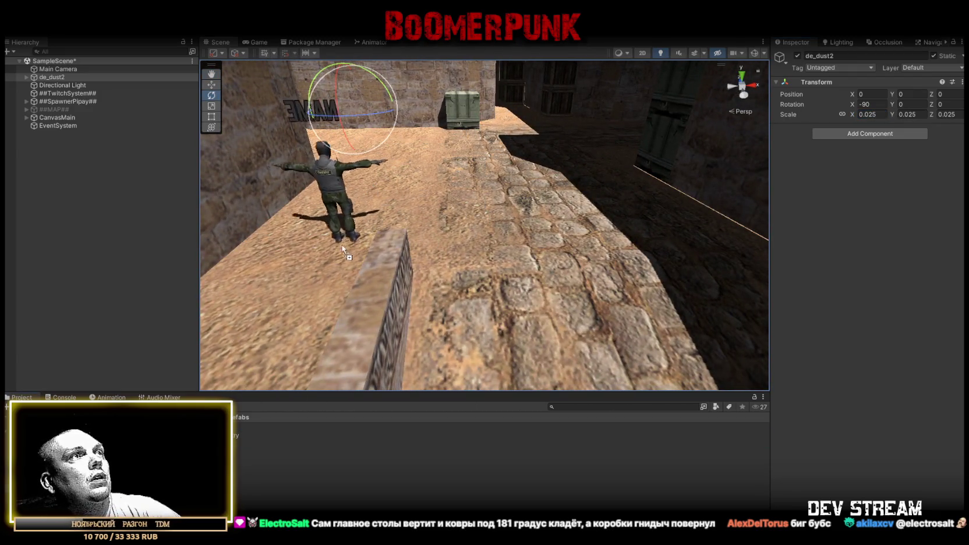
{"action": "left_click_drag", "start_coordinate": [343, 243], "coordinate": [343, 243]}
{"action": "key", "text": "f"}
Step: Check the soldier's scale against the doors and walls, then delete the test soldier
{"action": "mouse_move", "coordinate": [949, 163]}
{"action": "left_mouse_down"}
{"action": "mouse_move", "coordinate": [17, 180]}
{"action": "mouse_move", "coordinate": [125, 239]}
{"action": "mouse_move", "coordinate": [261, 244]}
{"action": "left_mouse_up"}
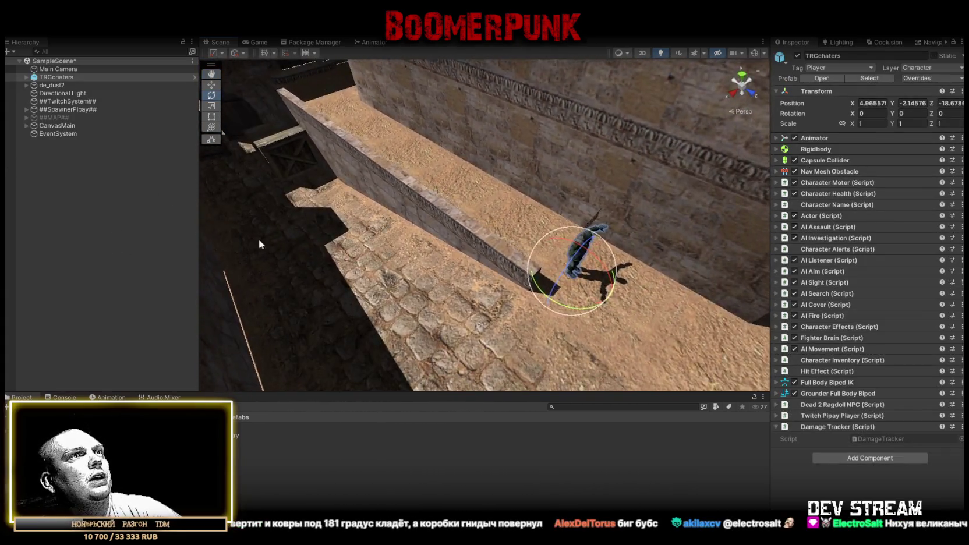
{"action": "key", "text": "ctrl+z"}
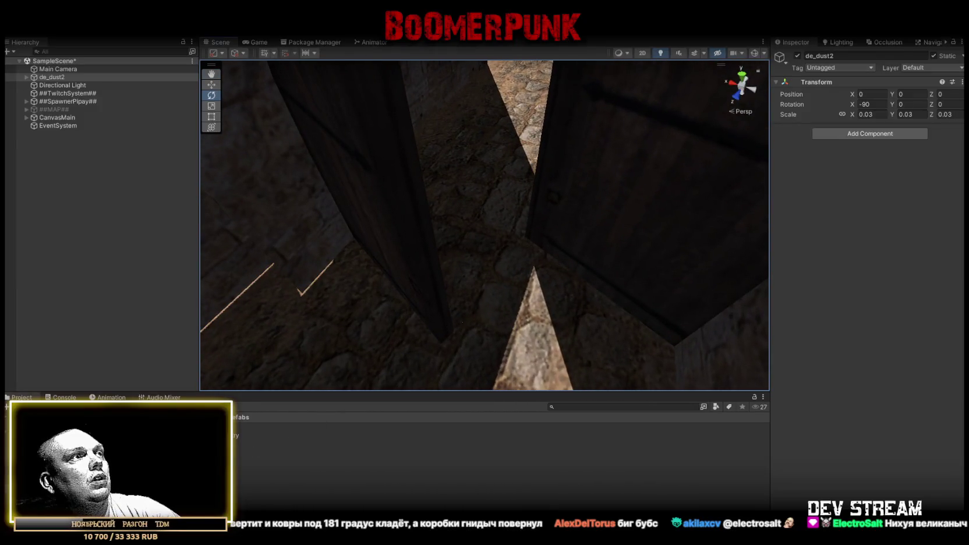
{"action": "mouse_move", "coordinate": [502, 265]}
{"action": "left_mouse_down"}
{"action": "mouse_move", "coordinate": [495, 287]}
{"action": "mouse_move", "coordinate": [558, 234]}
{"action": "mouse_move", "coordinate": [570, 139]}
{"action": "mouse_move", "coordinate": [591, 133]}
{"action": "left_mouse_up"}
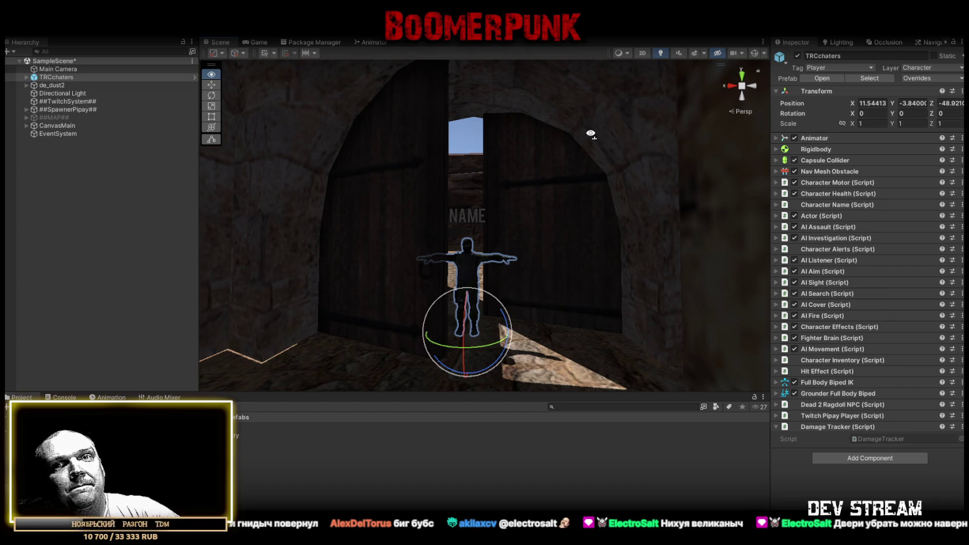
{"action": "left_click", "coordinate": [416, 189]}
{"action": "mouse_move", "coordinate": [433, 197]}
{"action": "left_mouse_down"}
{"action": "mouse_move", "coordinate": [487, 216]}
{"action": "mouse_move", "coordinate": [444, 263]}
{"action": "mouse_move", "coordinate": [349, 221]}
{"action": "left_mouse_up"}
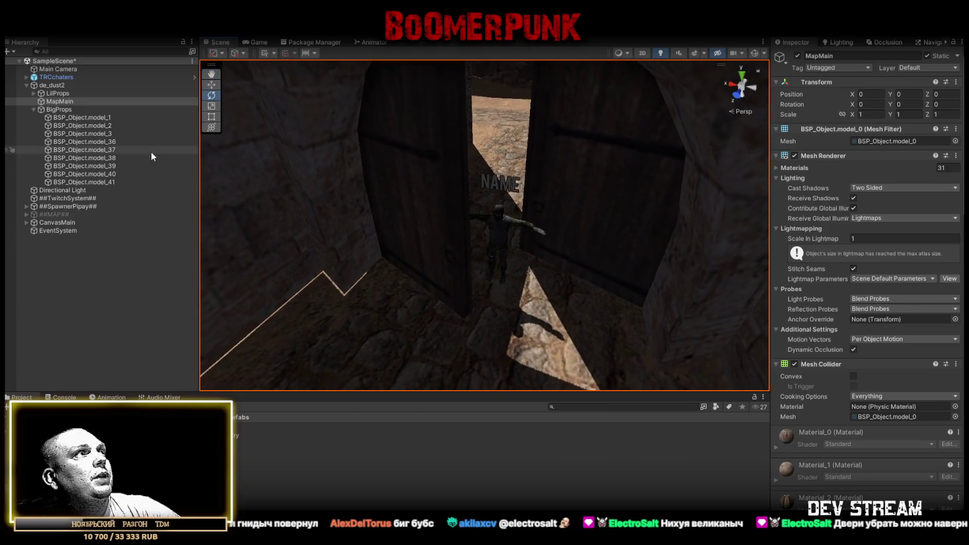
{"action": "double_click", "coordinate": [56, 77]}
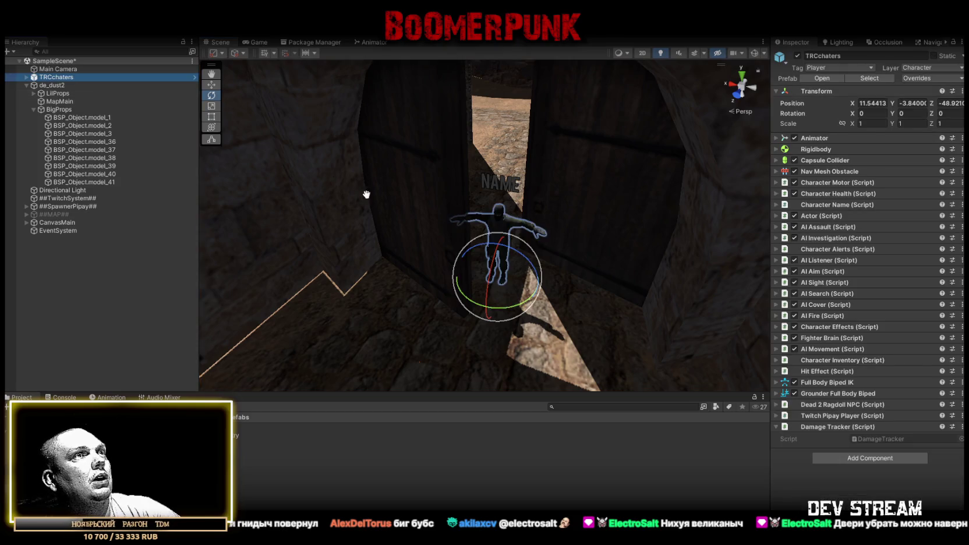
{"action": "mouse_move", "coordinate": [483, 186]}
{"action": "left_mouse_down"}
{"action": "mouse_move", "coordinate": [502, 178]}
{"action": "mouse_move", "coordinate": [626, 209]}
{"action": "mouse_move", "coordinate": [469, 193]}
{"action": "mouse_move", "coordinate": [397, 204]}
{"action": "mouse_move", "coordinate": [390, 243]}
{"action": "mouse_move", "coordinate": [376, 247]}
{"action": "left_mouse_up"}
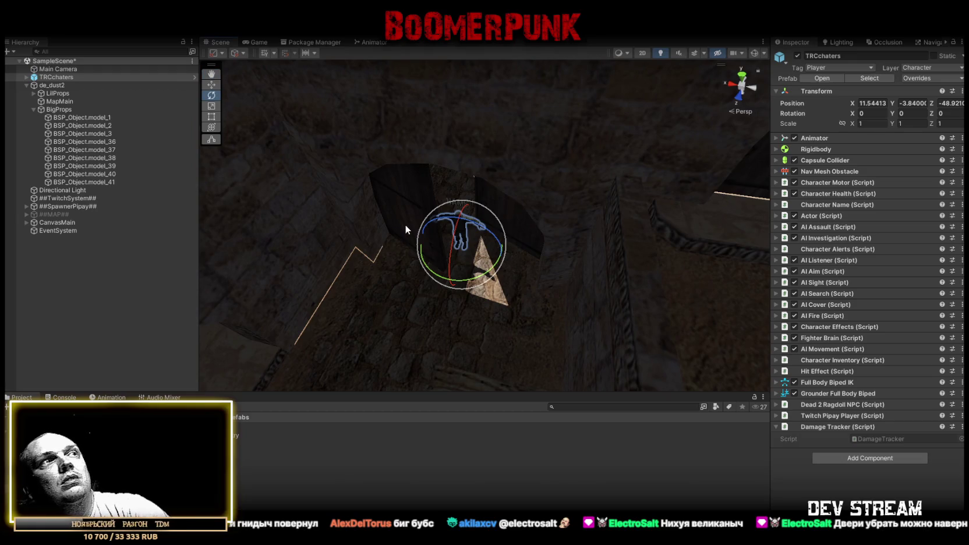
{"action": "key", "text": "Delete"}
{"action": "mouse_move", "coordinate": [465, 206]}
{"action": "left_mouse_down"}
{"action": "mouse_move", "coordinate": [443, 188]}
{"action": "mouse_move", "coordinate": [558, 198]}
{"action": "mouse_move", "coordinate": [504, 242]}
{"action": "mouse_move", "coordinate": [684, 250]}
{"action": "mouse_move", "coordinate": [479, 219]}
{"action": "mouse_move", "coordinate": [545, 229]}
{"action": "mouse_move", "coordinate": [437, 183]}
{"action": "left_mouse_up"}
Step: Expand ##SpawnerPipay## and select all of its SPP spawn points
{"action": "left_click", "coordinate": [34, 101]}
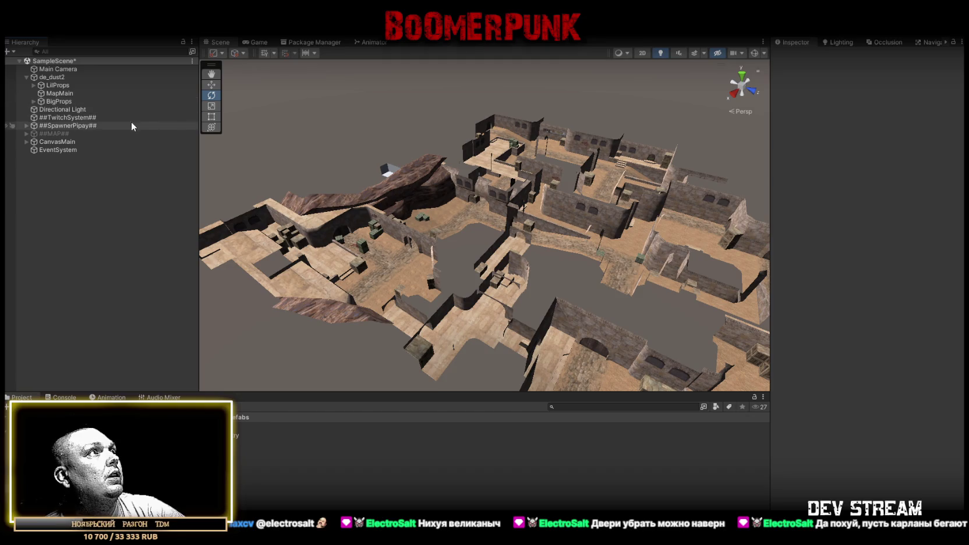
{"action": "left_click", "coordinate": [48, 126]}
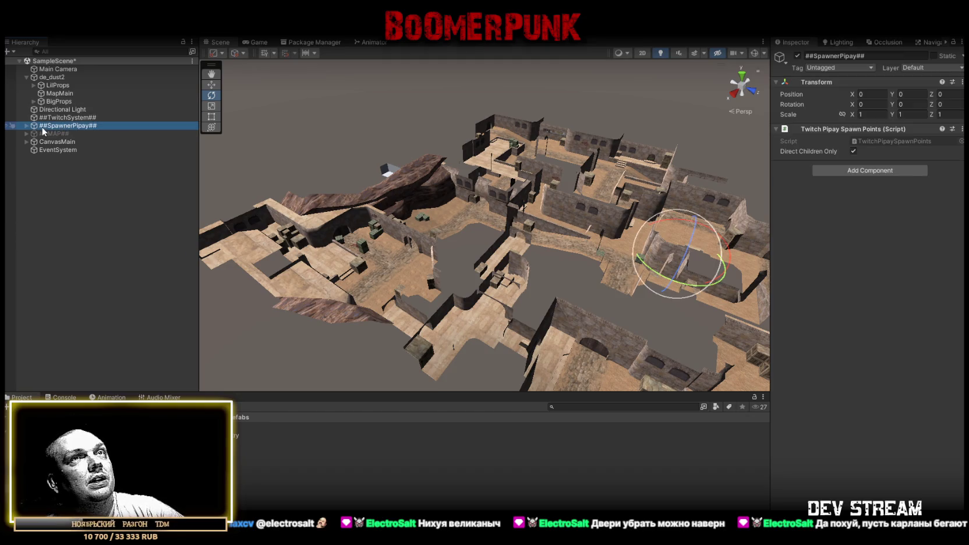
{"action": "left_click", "coordinate": [25, 126]}
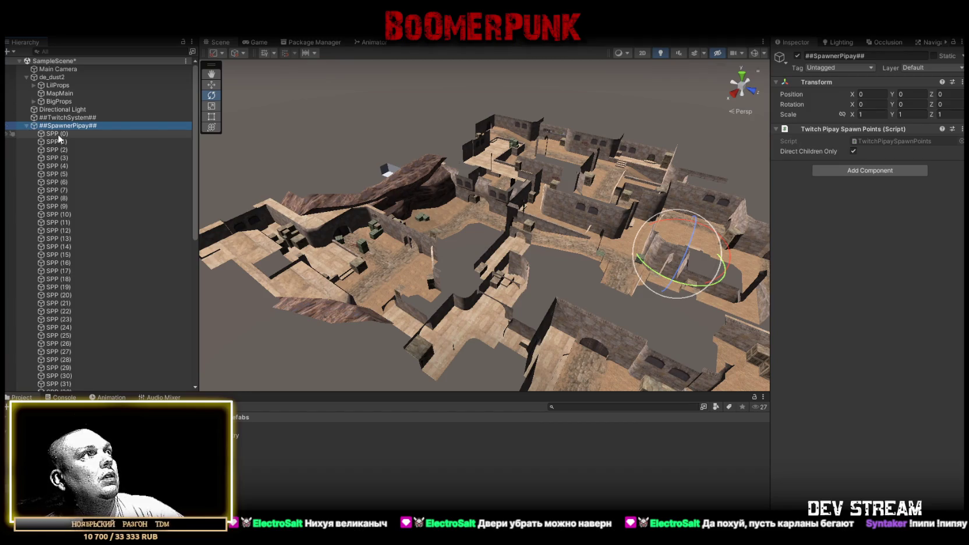
{"action": "left_click", "coordinate": [58, 134]}
{"action": "scroll", "coordinate": [109, 289], "scroll_direction": "down", "scroll_amount": 10}
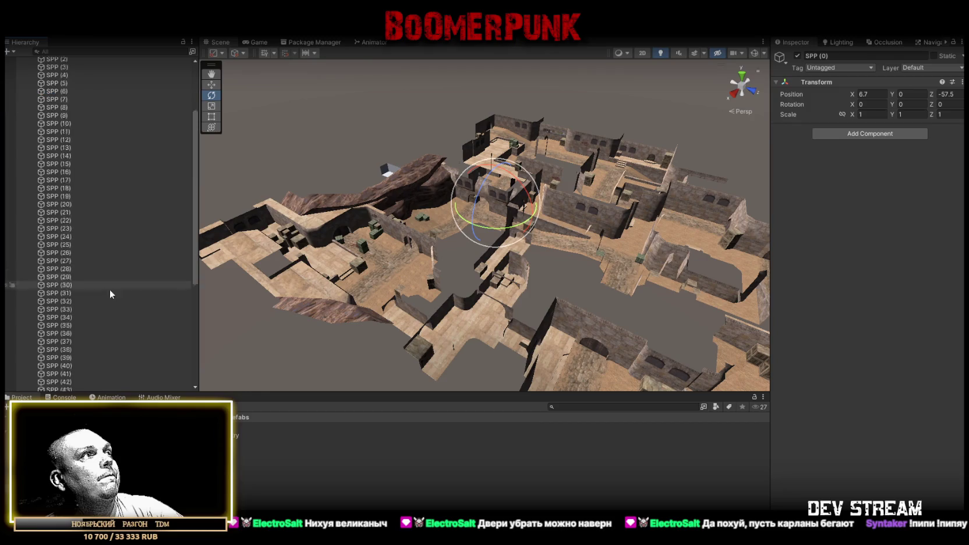
{"action": "left_click", "coordinate": [68, 362], "text": "shift"}
{"action": "scroll", "coordinate": [112, 207], "scroll_direction": "up", "scroll_amount": 10}
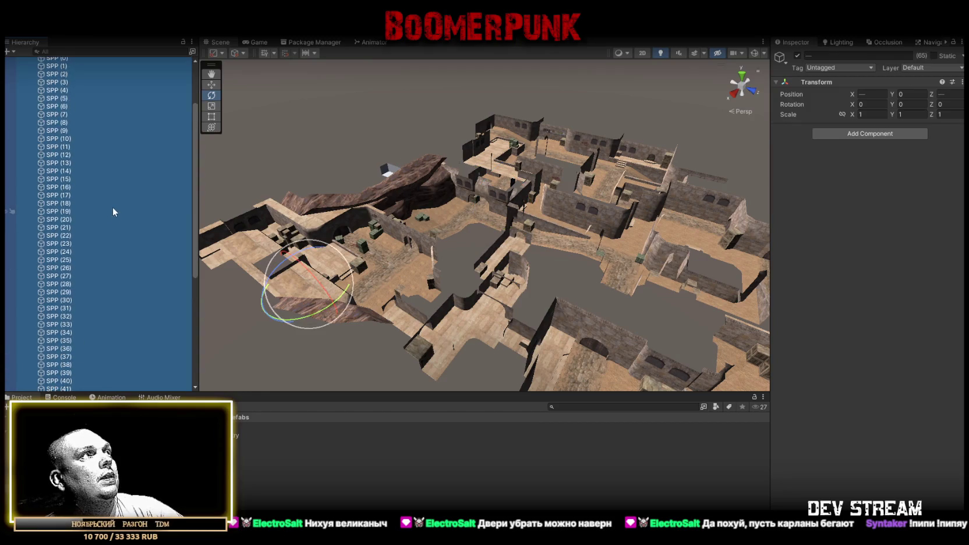
Step: Wrap the spawn points in a new empty parent named OldSpots inside ##MAP##
{"action": "right_click", "coordinate": [54, 138]}
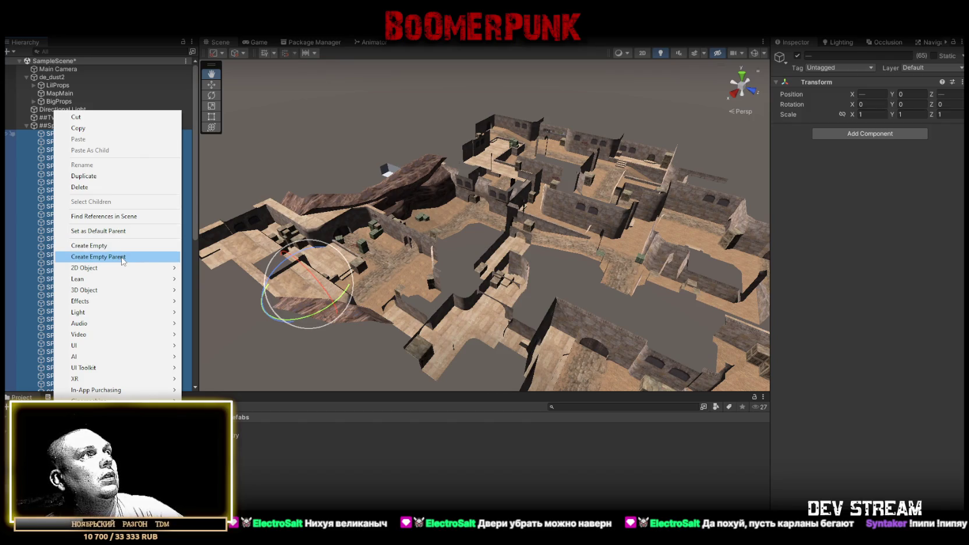
{"action": "left_click", "coordinate": [98, 257]}
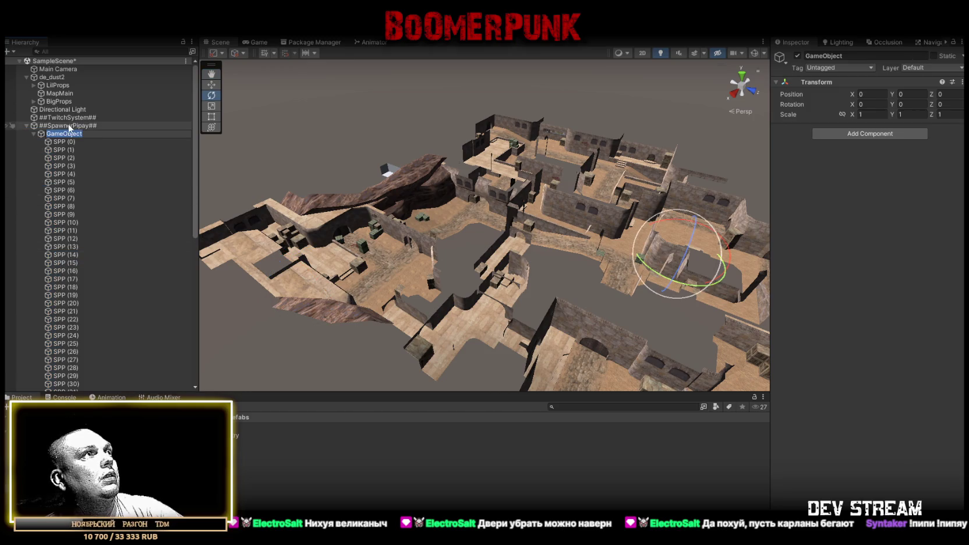
{"action": "left_click", "coordinate": [34, 134]}
{"action": "left_click_drag", "start_coordinate": [56, 142], "coordinate": [55, 141]}
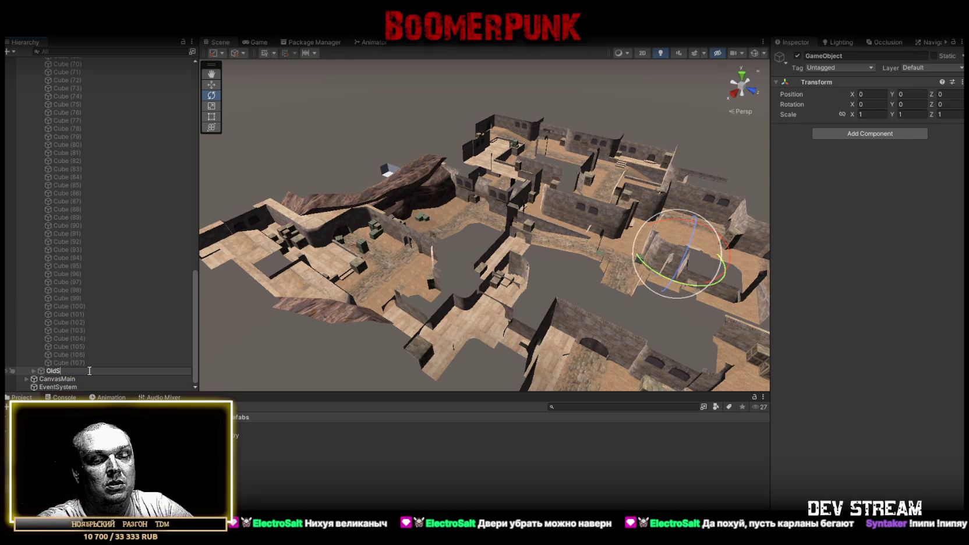
{"action": "type", "text": "pots"}
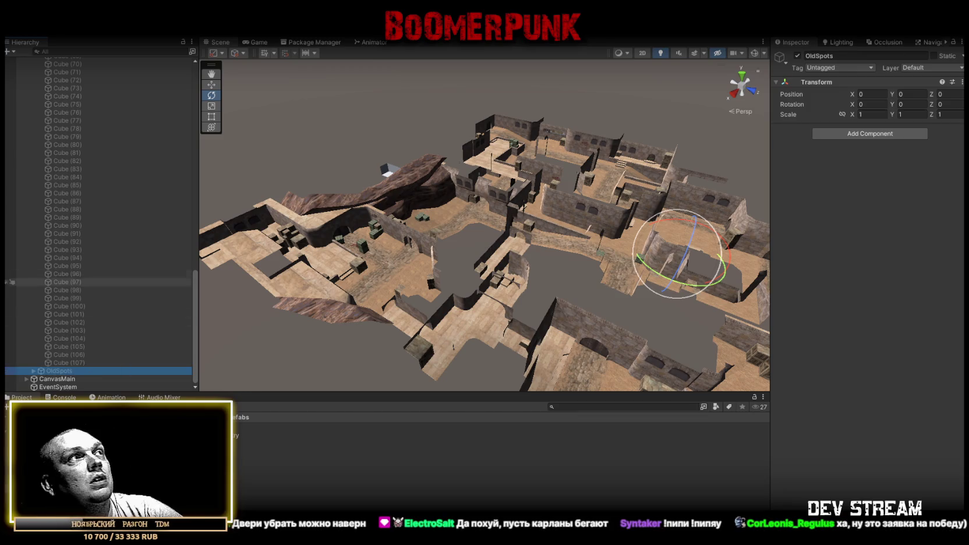
{"action": "scroll", "coordinate": [41, 290], "scroll_direction": "up", "scroll_amount": 15}
{"action": "left_click", "coordinate": [26, 133]}
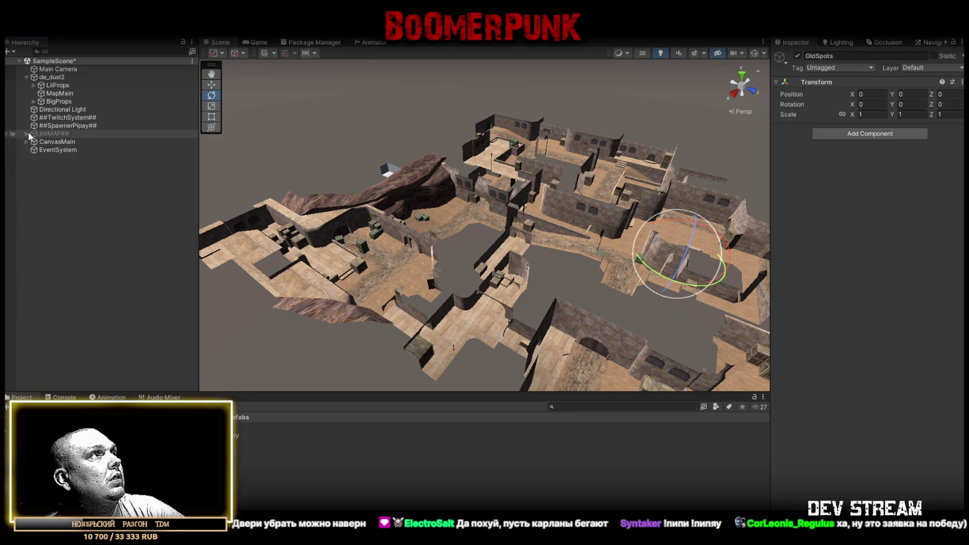
Step: Create a new empty root object named DELETE
{"action": "left_click", "coordinate": [56, 133]}
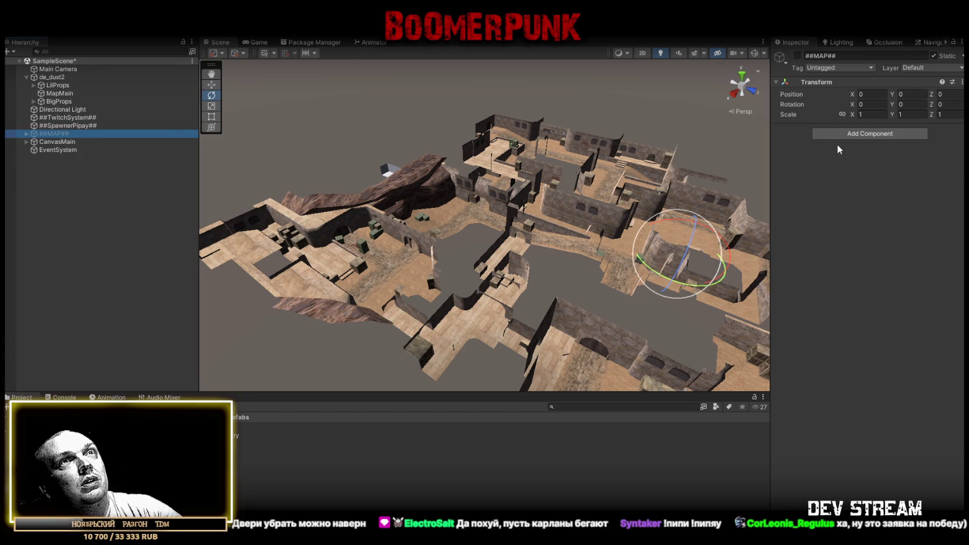
{"action": "right_click", "coordinate": [50, 166]}
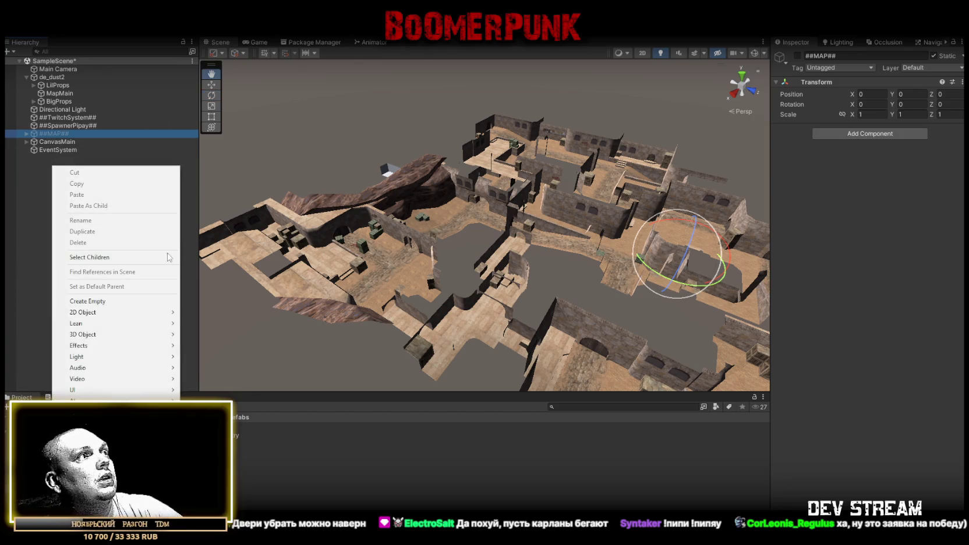
{"action": "left_click", "coordinate": [116, 303]}
{"action": "type", "text": "D"}
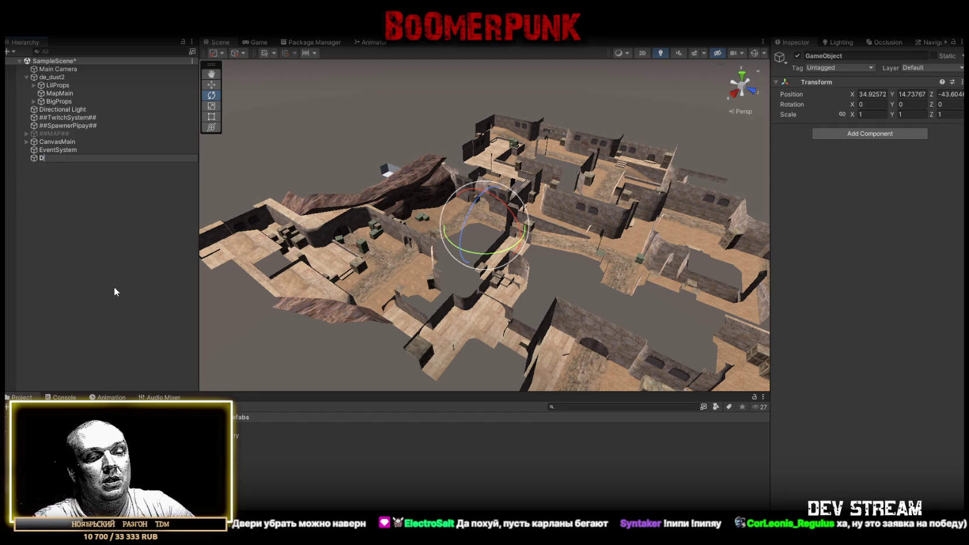
{"action": "type", "text": "ELETE"}
{"action": "key", "text": "Return"}
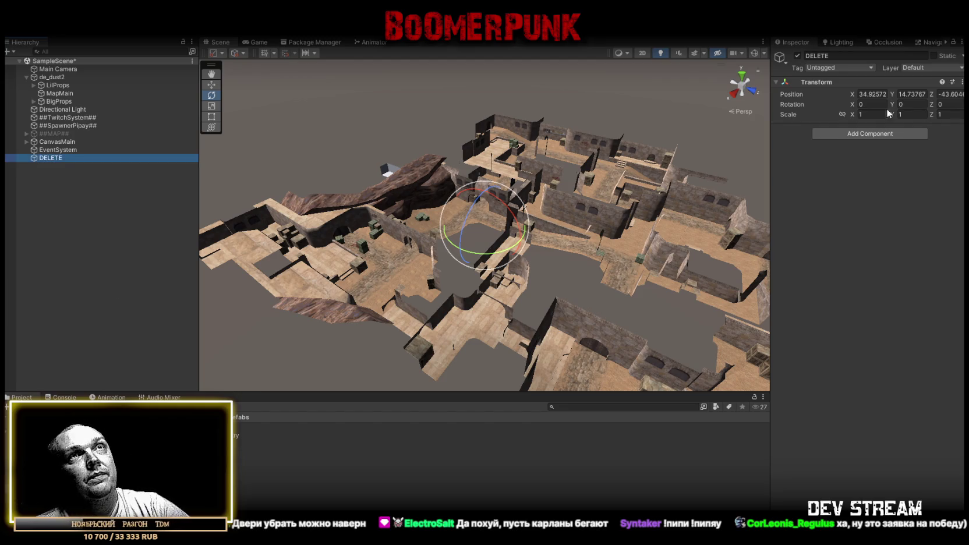
Step: Add a Delayed Destroy component to DELETE with a delay of 0
{"action": "left_click", "coordinate": [846, 132]}
{"action": "type", "text": "destroy"}
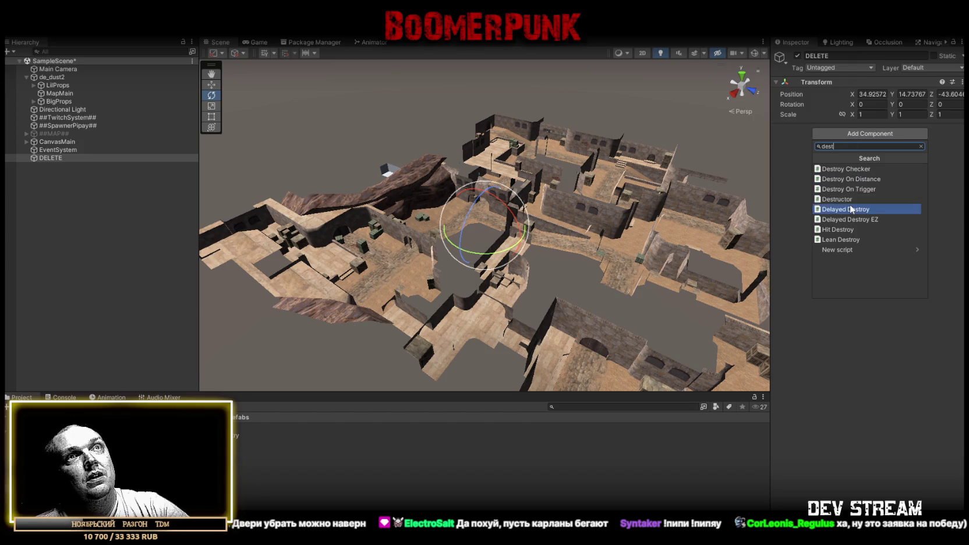
{"action": "left_click", "coordinate": [849, 205]}
{"action": "left_click", "coordinate": [873, 151]}
{"action": "type", "text": "0"}
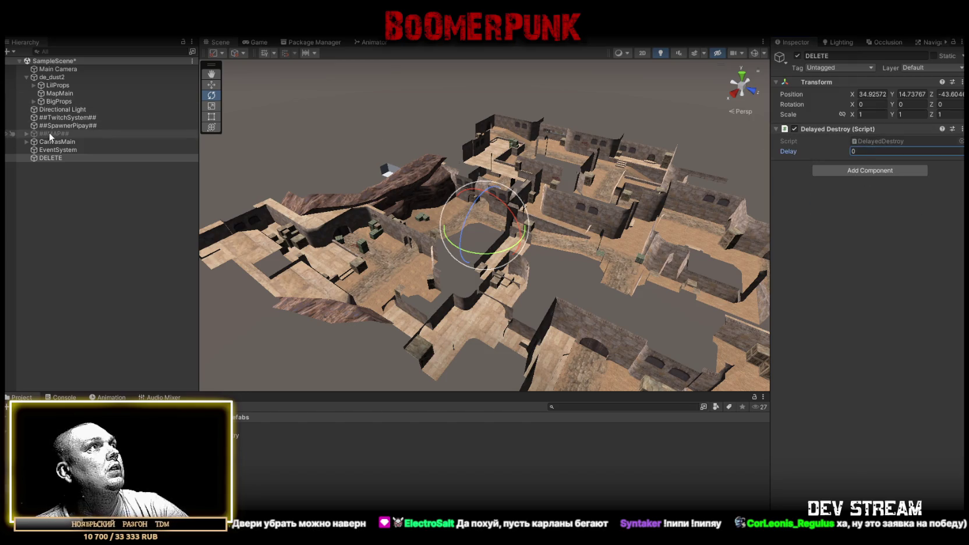
Step: Nest ##MAP## inside DELETE, then select the de_dust2 map
{"action": "left_click_drag", "start_coordinate": [55, 157], "coordinate": [56, 155]}
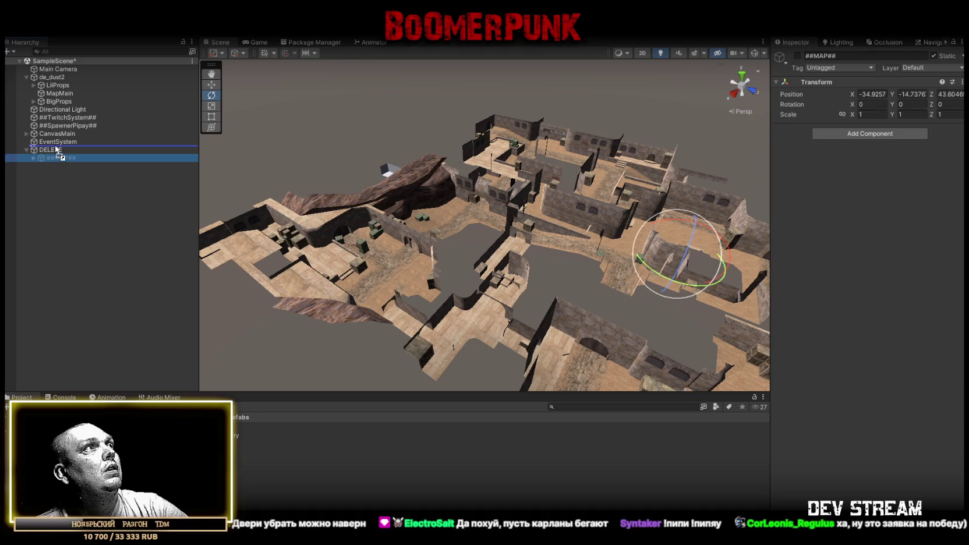
{"action": "left_click", "coordinate": [51, 158]}
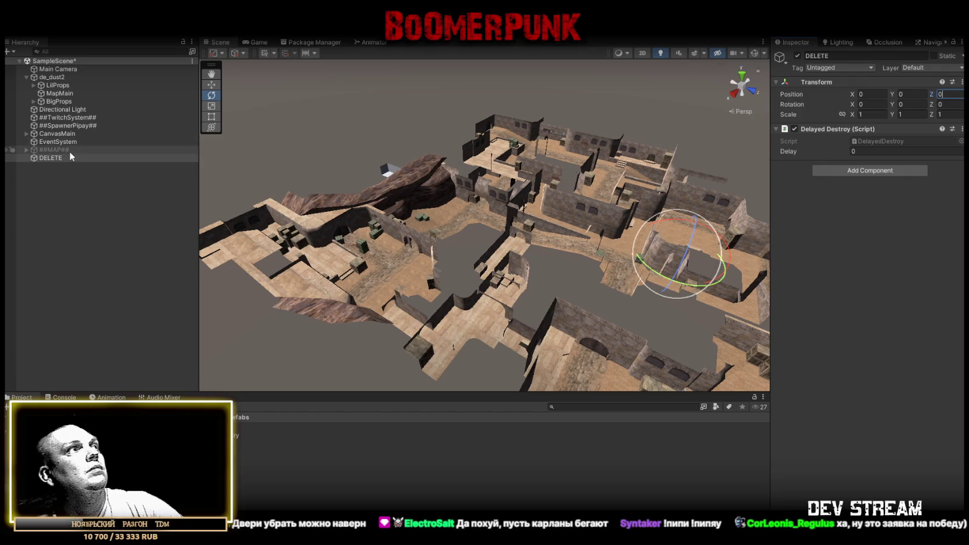
{"action": "left_click_drag", "start_coordinate": [56, 156], "coordinate": [54, 157]}
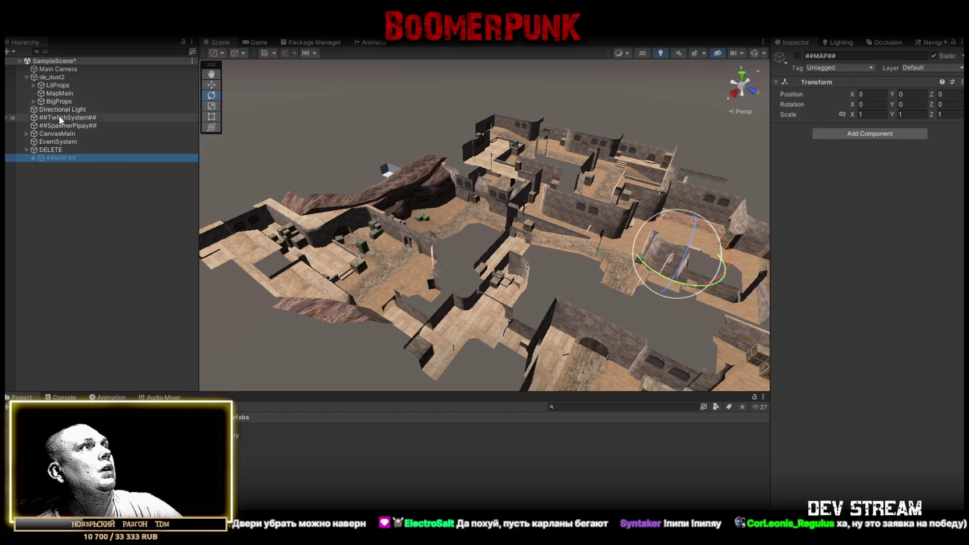
{"action": "left_click", "coordinate": [26, 77]}
{"action": "left_click", "coordinate": [50, 78]}
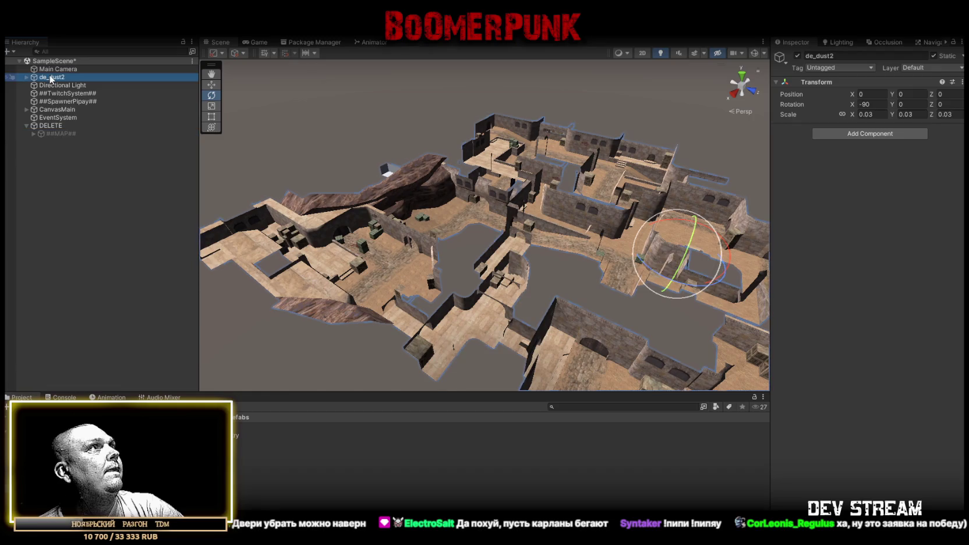
Step: Bring the Scene view down to the map's floor and walls and show the Navigation panel
{"action": "mouse_move", "coordinate": [565, 169]}
{"action": "left_mouse_down"}
{"action": "mouse_move", "coordinate": [365, 154]}
{"action": "mouse_move", "coordinate": [263, 188]}
{"action": "left_mouse_up"}
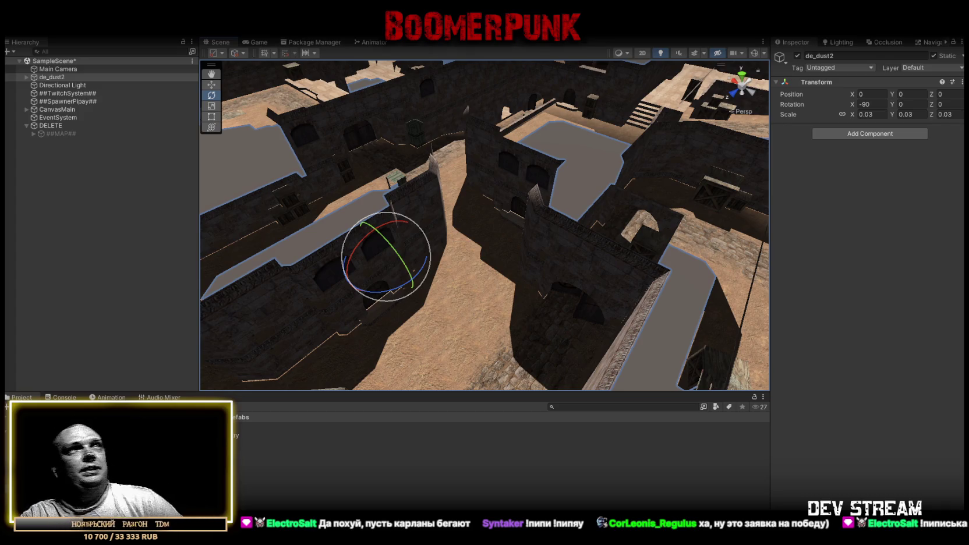
{"action": "mouse_move", "coordinate": [512, 285]}
{"action": "left_mouse_down"}
{"action": "mouse_move", "coordinate": [409, 200]}
{"action": "mouse_move", "coordinate": [166, 162]}
{"action": "mouse_move", "coordinate": [142, 146]}
{"action": "mouse_move", "coordinate": [282, 208]}
{"action": "mouse_move", "coordinate": [518, 218]}
{"action": "mouse_move", "coordinate": [806, 208]}
{"action": "mouse_move", "coordinate": [533, 217]}
{"action": "mouse_move", "coordinate": [580, 241]}
{"action": "mouse_move", "coordinate": [747, 207]}
{"action": "left_mouse_up"}
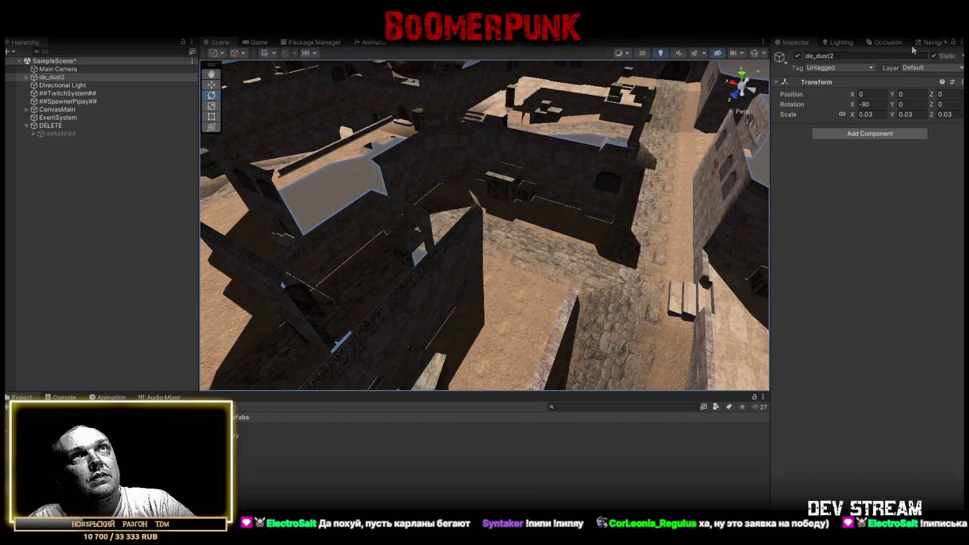
{"action": "left_click", "coordinate": [932, 42]}
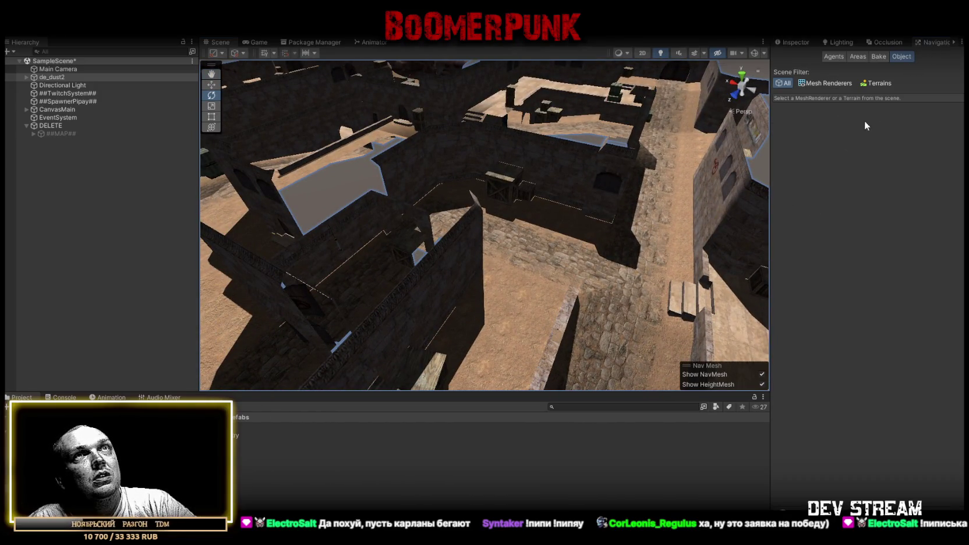
Step: Show the Bake settings, enable Gizmos, and fly through the map inspecting the cyan NavMesh
{"action": "left_click", "coordinate": [879, 57]}
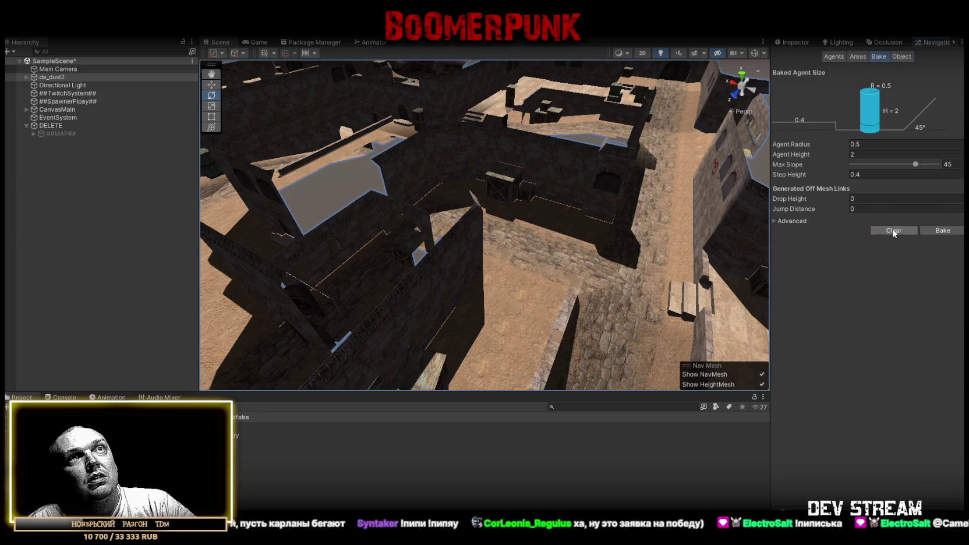
{"action": "left_click", "coordinate": [755, 53]}
{"action": "left_click_drag", "start_coordinate": [419, 210], "coordinate": [173, 114]}
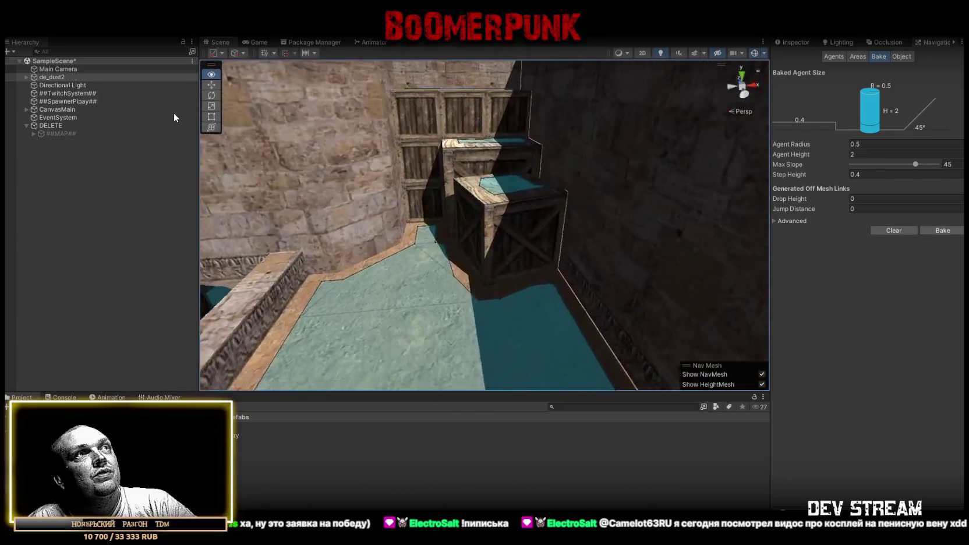
{"action": "mouse_move", "coordinate": [66, 110]}
{"action": "left_mouse_down"}
{"action": "mouse_move", "coordinate": [187, 142]}
{"action": "mouse_move", "coordinate": [144, 102]}
{"action": "mouse_move", "coordinate": [893, 104]}
{"action": "mouse_move", "coordinate": [95, 116]}
{"action": "mouse_move", "coordinate": [364, 130]}
{"action": "mouse_move", "coordinate": [293, 90]}
{"action": "mouse_move", "coordinate": [155, 62]}
{"action": "mouse_move", "coordinate": [299, 53]}
{"action": "mouse_move", "coordinate": [579, 132]}
{"action": "mouse_move", "coordinate": [681, 138]}
{"action": "mouse_move", "coordinate": [711, 126]}
{"action": "mouse_move", "coordinate": [479, 75]}
{"action": "mouse_move", "coordinate": [456, 134]}
{"action": "mouse_move", "coordinate": [548, 152]}
{"action": "mouse_move", "coordinate": [425, 276]}
{"action": "mouse_move", "coordinate": [549, 231]}
{"action": "mouse_move", "coordinate": [579, 254]}
{"action": "mouse_move", "coordinate": [387, 251]}
{"action": "left_mouse_up"}
{"action": "mouse_move", "coordinate": [464, 272]}
{"action": "left_mouse_down"}
{"action": "mouse_move", "coordinate": [424, 270]}
{"action": "mouse_move", "coordinate": [592, 152]}
{"action": "mouse_move", "coordinate": [546, 180]}
{"action": "mouse_move", "coordinate": [648, 184]}
{"action": "mouse_move", "coordinate": [645, 194]}
{"action": "mouse_move", "coordinate": [780, 191]}
{"action": "mouse_move", "coordinate": [310, 216]}
{"action": "mouse_move", "coordinate": [277, 191]}
{"action": "mouse_move", "coordinate": [605, 214]}
{"action": "mouse_move", "coordinate": [266, 188]}
{"action": "mouse_move", "coordinate": [500, 192]}
{"action": "mouse_move", "coordinate": [554, 238]}
{"action": "mouse_move", "coordinate": [744, 257]}
{"action": "mouse_move", "coordinate": [466, 217]}
{"action": "mouse_move", "coordinate": [508, 212]}
{"action": "mouse_move", "coordinate": [249, 211]}
{"action": "mouse_move", "coordinate": [136, 191]}
{"action": "mouse_move", "coordinate": [139, 209]}
{"action": "mouse_move", "coordinate": [411, 162]}
{"action": "mouse_move", "coordinate": [249, 194]}
{"action": "mouse_move", "coordinate": [664, 176]}
{"action": "mouse_move", "coordinate": [346, 168]}
{"action": "mouse_move", "coordinate": [351, 244]}
{"action": "mouse_move", "coordinate": [374, 261]}
{"action": "mouse_move", "coordinate": [709, 190]}
{"action": "mouse_move", "coordinate": [643, 141]}
{"action": "left_mouse_up"}
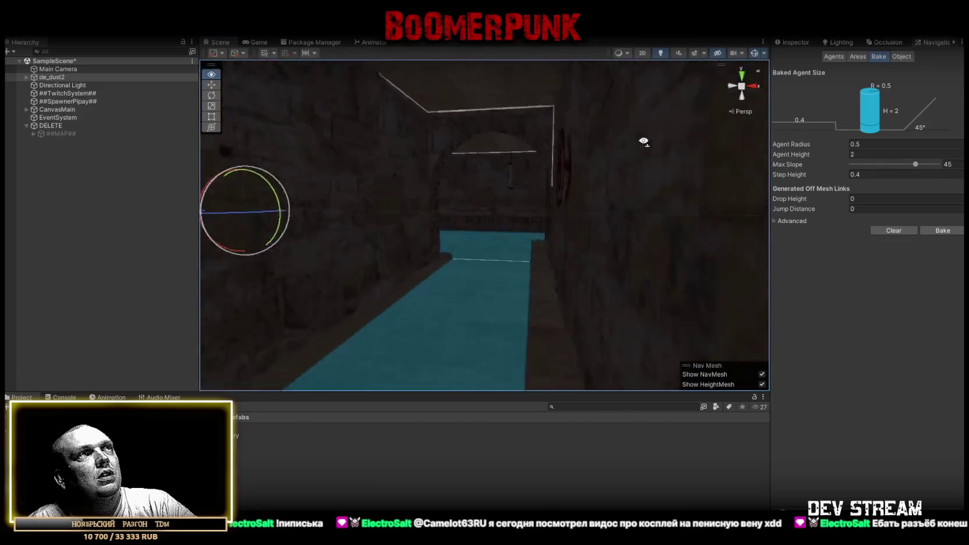
{"action": "left_click_drag", "start_coordinate": [567, 130], "coordinate": [692, 131]}
{"action": "left_click_drag", "start_coordinate": [655, 173], "coordinate": [229, 232]}
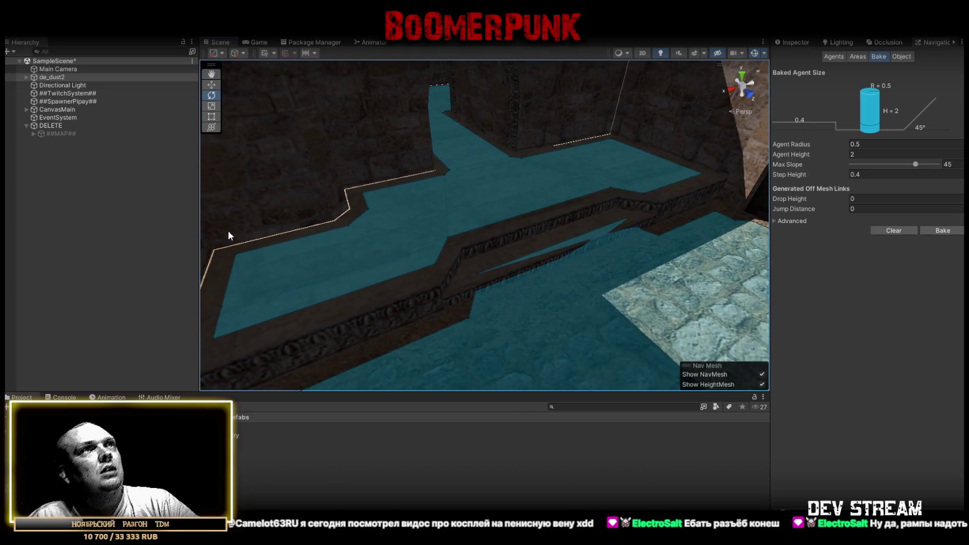
{"action": "mouse_move", "coordinate": [228, 231]}
{"action": "left_mouse_down"}
{"action": "mouse_move", "coordinate": [339, 72]}
{"action": "mouse_move", "coordinate": [612, 205]}
{"action": "mouse_move", "coordinate": [924, 184]}
{"action": "mouse_move", "coordinate": [18, 201]}
{"action": "mouse_move", "coordinate": [276, 212]}
{"action": "mouse_move", "coordinate": [274, 220]}
{"action": "mouse_move", "coordinate": [894, 144]}
{"action": "mouse_move", "coordinate": [583, 199]}
{"action": "mouse_move", "coordinate": [441, 182]}
{"action": "mouse_move", "coordinate": [393, 259]}
{"action": "mouse_move", "coordinate": [490, 145]}
{"action": "mouse_move", "coordinate": [503, 113]}
{"action": "mouse_move", "coordinate": [486, 97]}
{"action": "mouse_move", "coordinate": [285, 148]}
{"action": "mouse_move", "coordinate": [625, 156]}
{"action": "mouse_move", "coordinate": [572, 227]}
{"action": "mouse_move", "coordinate": [643, 190]}
{"action": "mouse_move", "coordinate": [636, 207]}
{"action": "mouse_move", "coordinate": [542, 197]}
{"action": "mouse_move", "coordinate": [216, 201]}
{"action": "mouse_move", "coordinate": [443, 160]}
{"action": "mouse_move", "coordinate": [490, 168]}
{"action": "mouse_move", "coordinate": [541, 231]}
{"action": "mouse_move", "coordinate": [584, 230]}
{"action": "mouse_move", "coordinate": [763, 161]}
{"action": "mouse_move", "coordinate": [760, 168]}
{"action": "mouse_move", "coordinate": [757, 158]}
{"action": "mouse_move", "coordinate": [613, 153]}
{"action": "mouse_move", "coordinate": [441, 259]}
{"action": "mouse_move", "coordinate": [398, 200]}
{"action": "mouse_move", "coordinate": [320, 199]}
{"action": "mouse_move", "coordinate": [327, 193]}
{"action": "left_mouse_up"}
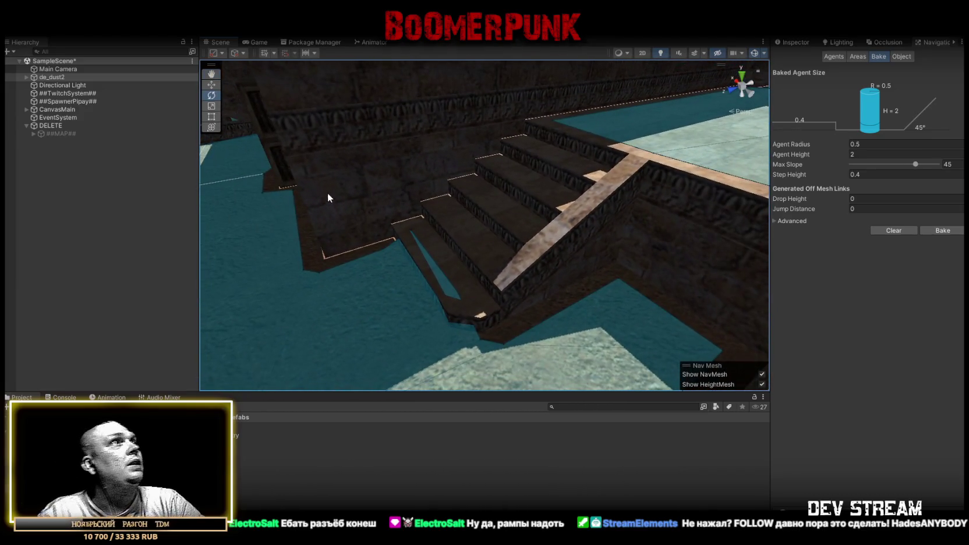
{"action": "left_click", "coordinate": [27, 78]}
Step: Create an empty child object named Stairse under de_dust2
{"action": "right_click", "coordinate": [57, 78]}
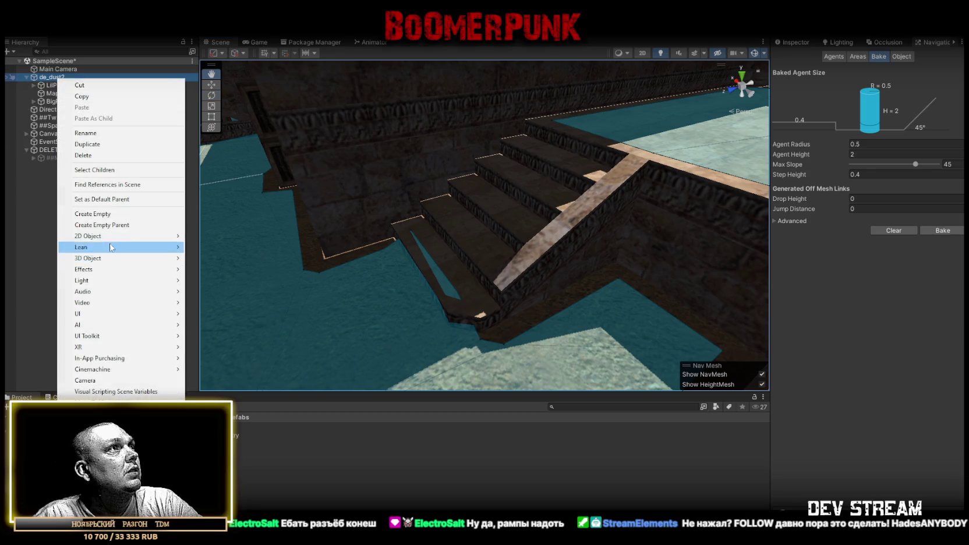
{"action": "left_click", "coordinate": [93, 213]}
{"action": "type", "text": "Stair"}
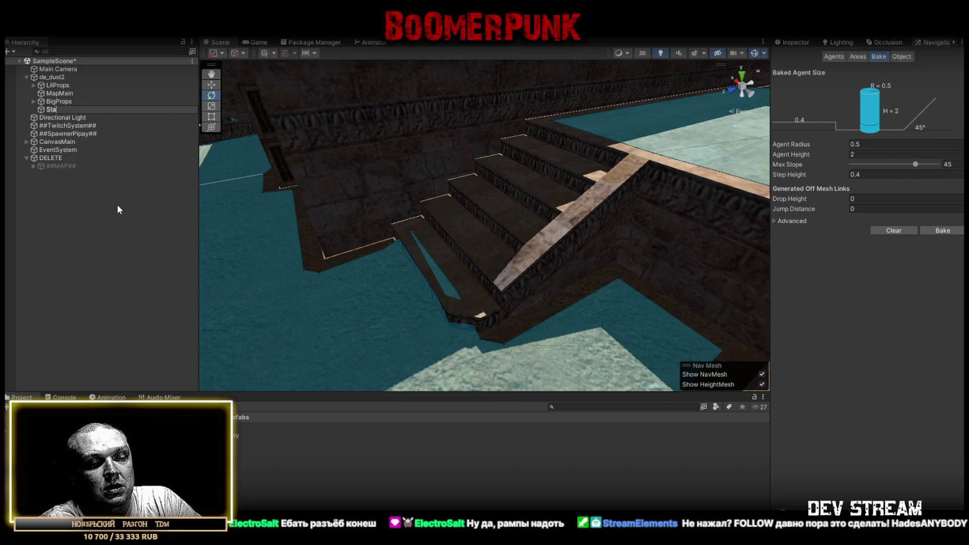
{"action": "type", "text": "se"}
{"action": "key", "text": "Return"}
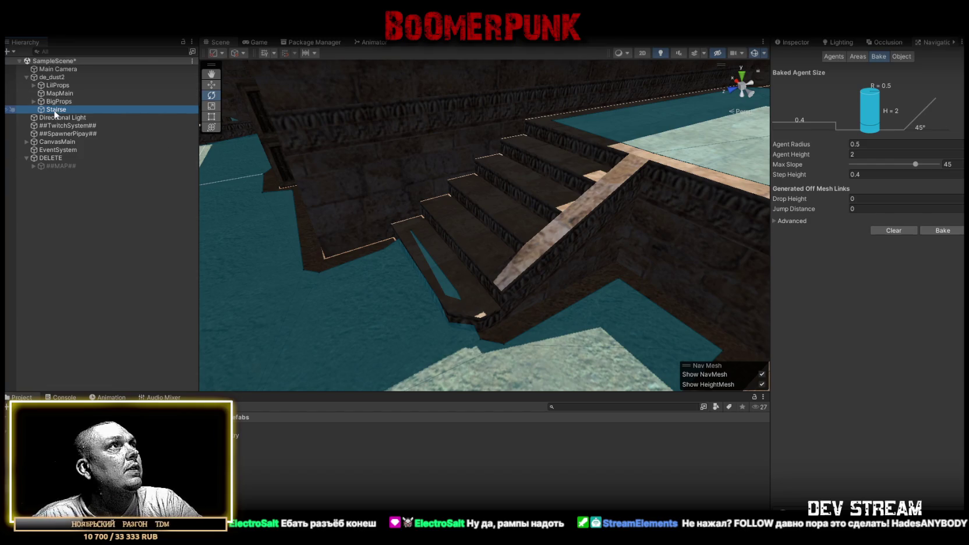
Step: Add a Quad inside Stairse, keeping the name Quad (1)
{"action": "right_click", "coordinate": [54, 110]}
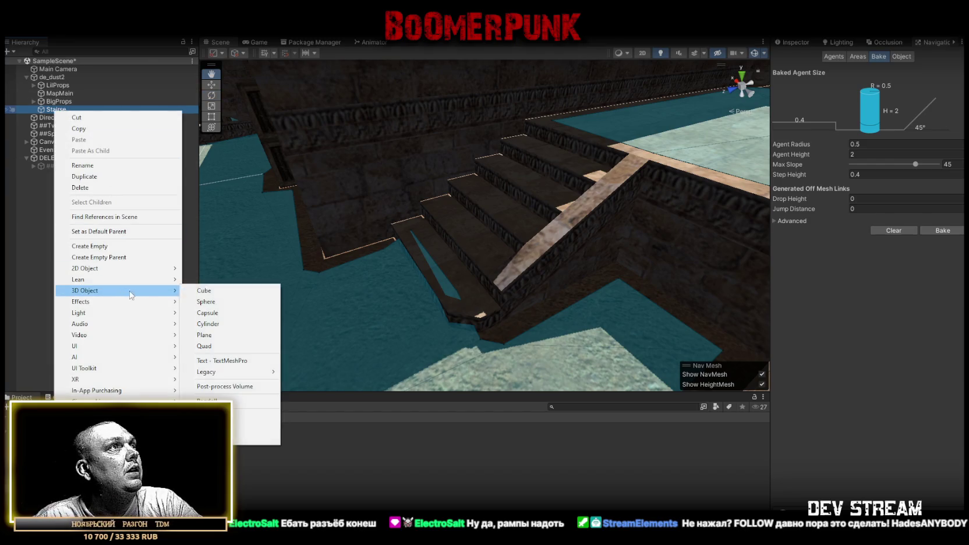
{"action": "left_click", "coordinate": [250, 348]}
{"action": "mouse_move", "coordinate": [250, 340]}
{"action": "left_mouse_down"}
{"action": "mouse_move", "coordinate": [414, 268]}
{"action": "mouse_move", "coordinate": [204, 173]}
{"action": "left_mouse_up"}
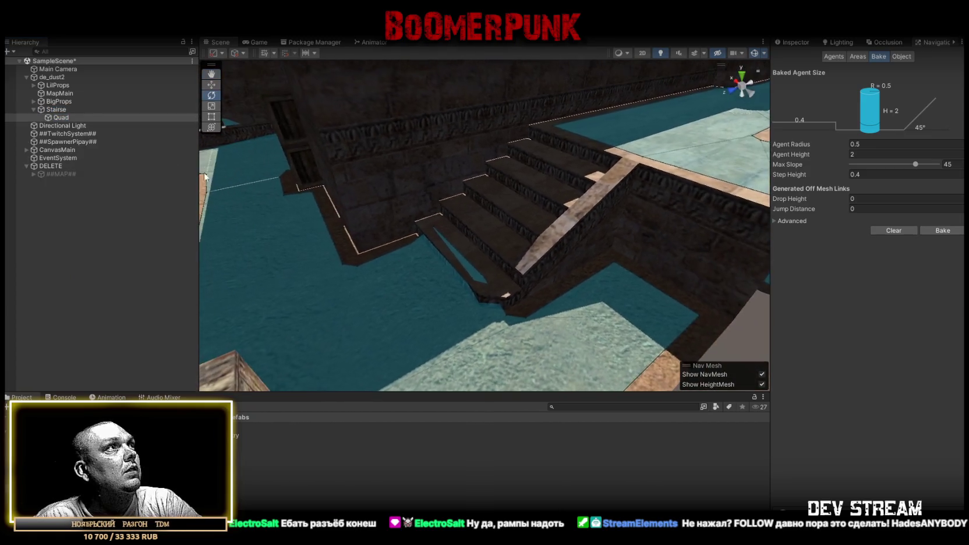
{"action": "left_click", "coordinate": [66, 115]}
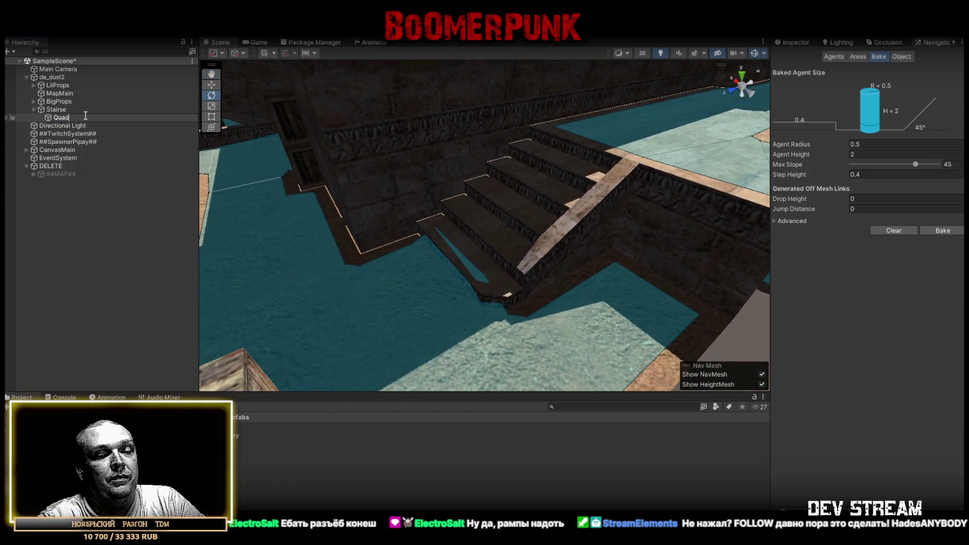
{"action": "type", "text": "(1)"}
{"action": "key", "text": "Return"}
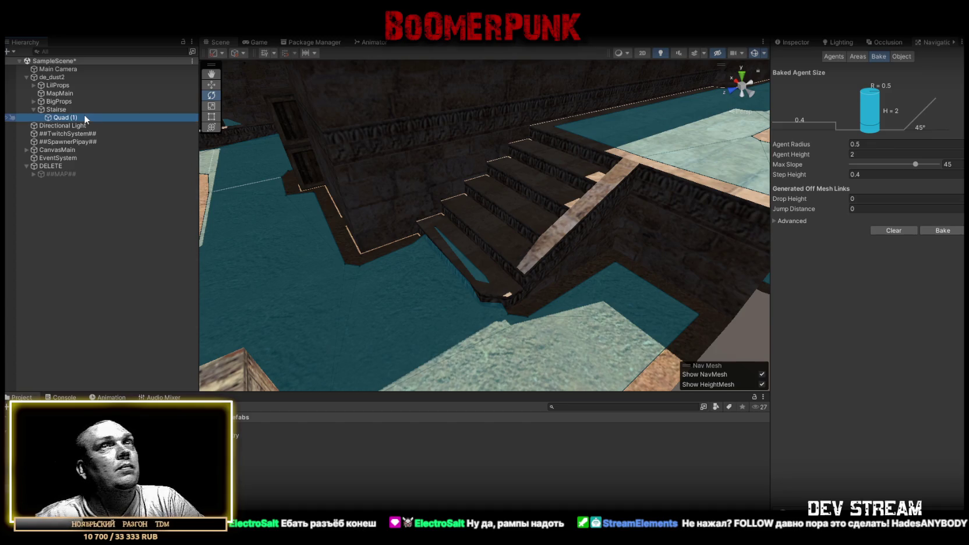
Step: Select Stairse and open its Layer list in the Inspector, leaving it unchanged
{"action": "left_click", "coordinate": [55, 109]}
{"action": "left_click", "coordinate": [798, 42]}
{"action": "left_click", "coordinate": [800, 42]}
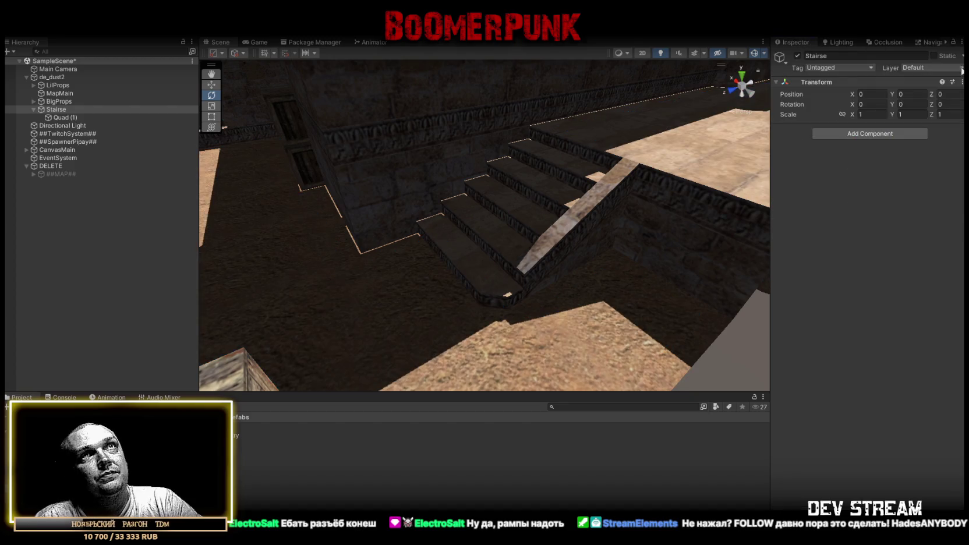
{"action": "left_click", "coordinate": [923, 68]}
{"action": "left_click", "coordinate": [857, 203]}
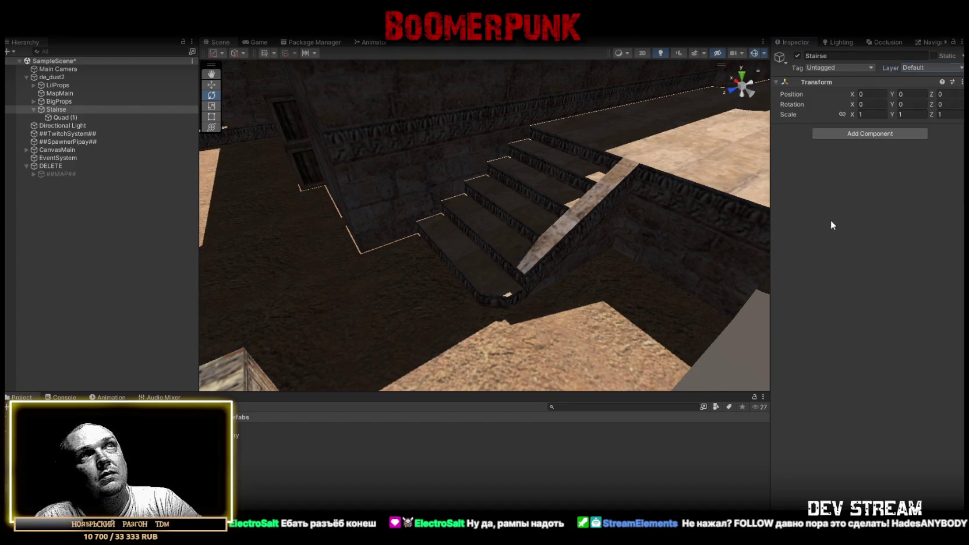
Step: Select EventSystem and ##TwitchSystem##, collapse de_dust2's children and rearrange the hierarchy
{"action": "left_click", "coordinate": [58, 157]}
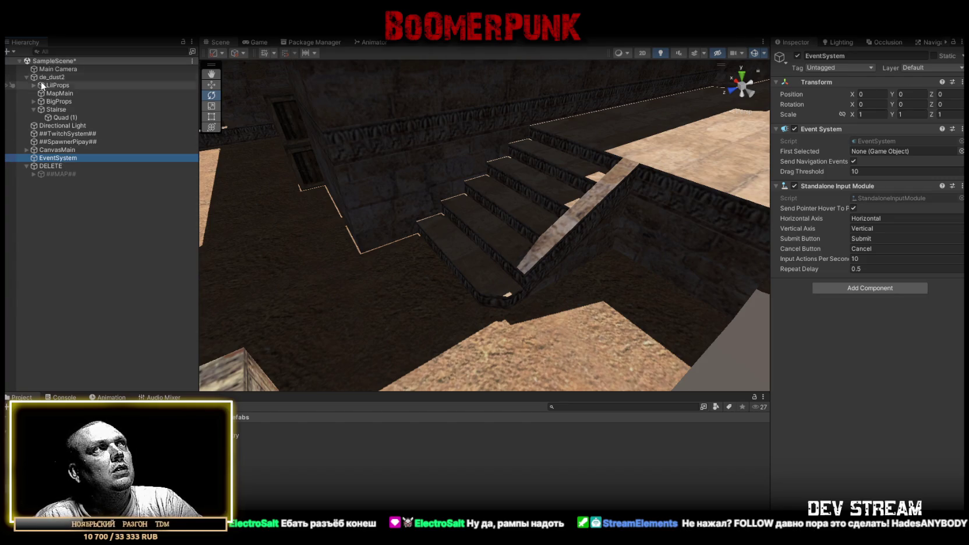
{"action": "left_click", "coordinate": [26, 77]}
{"action": "left_click", "coordinate": [64, 93]}
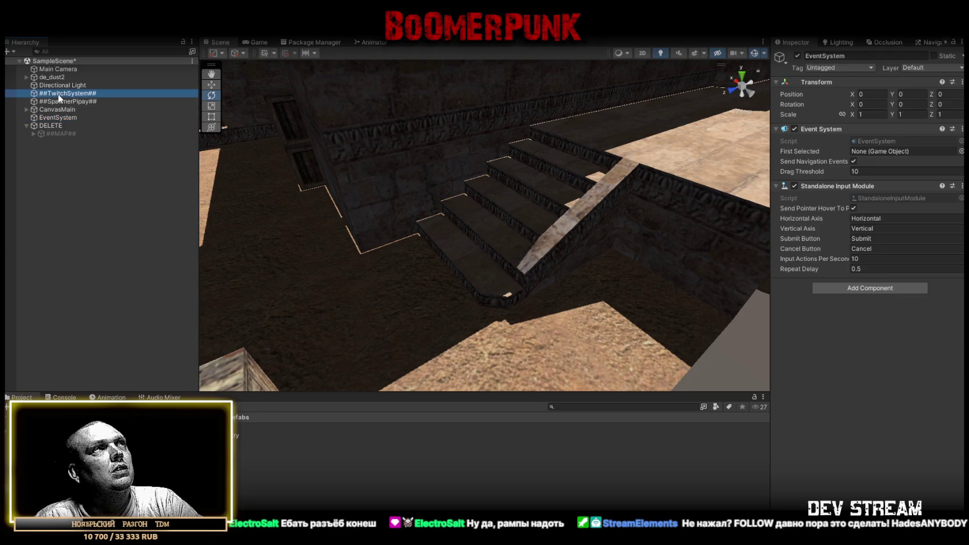
{"action": "left_click", "coordinate": [871, 330]}
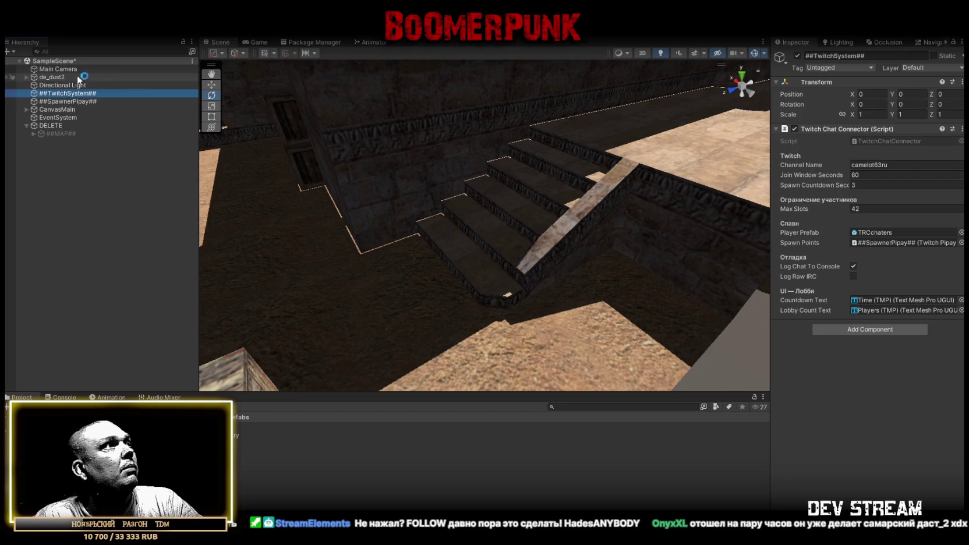
{"action": "mouse_move", "coordinate": [55, 127]}
{"action": "left_mouse_down"}
{"action": "mouse_move", "coordinate": [67, 95]}
{"action": "mouse_move", "coordinate": [31, 76]}
{"action": "mouse_move", "coordinate": [57, 116]}
{"action": "left_mouse_up"}
Step: Move Quad (1) onto the stairs and scale it up to about 120.46 to cover them
{"action": "mouse_move", "coordinate": [373, 157]}
{"action": "left_mouse_down"}
{"action": "mouse_move", "coordinate": [911, 129]}
{"action": "mouse_move", "coordinate": [143, 133]}
{"action": "mouse_move", "coordinate": [442, 175]}
{"action": "mouse_move", "coordinate": [638, 281]}
{"action": "mouse_move", "coordinate": [578, 229]}
{"action": "mouse_move", "coordinate": [538, 255]}
{"action": "mouse_move", "coordinate": [376, 246]}
{"action": "mouse_move", "coordinate": [529, 160]}
{"action": "mouse_move", "coordinate": [134, 221]}
{"action": "mouse_move", "coordinate": [226, 215]}
{"action": "mouse_move", "coordinate": [111, 155]}
{"action": "mouse_move", "coordinate": [153, 169]}
{"action": "mouse_move", "coordinate": [335, 174]}
{"action": "left_mouse_up"}
{"action": "left_click_drag", "start_coordinate": [281, 121], "coordinate": [628, 324]}
{"action": "mouse_move", "coordinate": [578, 281]}
{"action": "left_mouse_down"}
{"action": "mouse_move", "coordinate": [660, 289]}
{"action": "mouse_move", "coordinate": [604, 283]}
{"action": "mouse_move", "coordinate": [797, 244]}
{"action": "left_mouse_up"}
{"action": "key", "text": "r"}
{"action": "mouse_move", "coordinate": [895, 238]}
{"action": "left_mouse_down"}
{"action": "mouse_move", "coordinate": [748, 217]}
{"action": "mouse_move", "coordinate": [921, 267]}
{"action": "mouse_move", "coordinate": [875, 290]}
{"action": "mouse_move", "coordinate": [711, 305]}
{"action": "mouse_move", "coordinate": [518, 261]}
{"action": "left_mouse_up"}
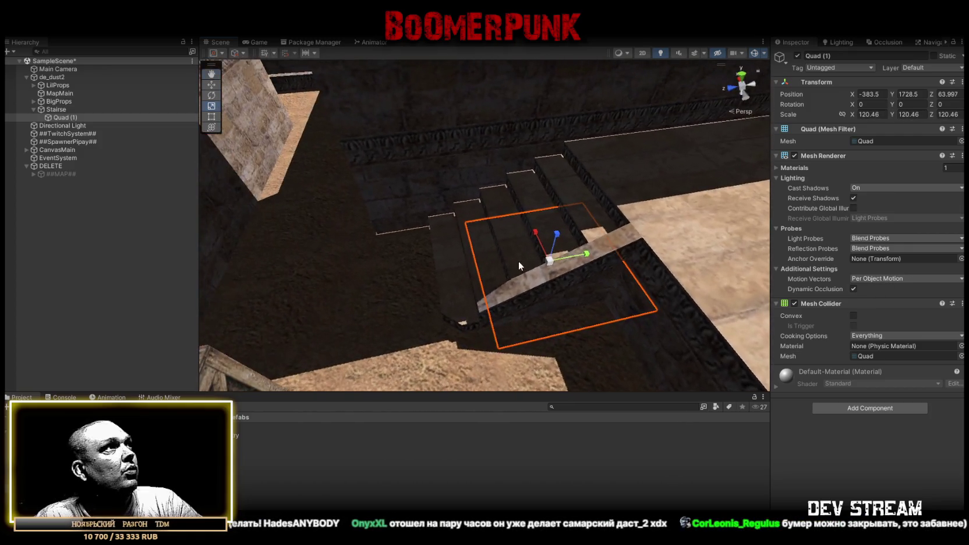
{"action": "left_click", "coordinate": [57, 109]}
Step: Move Stairse to the top level and create an empty ##MAP2## object at position 0
{"action": "left_click_drag", "start_coordinate": [53, 77], "coordinate": [52, 74]}
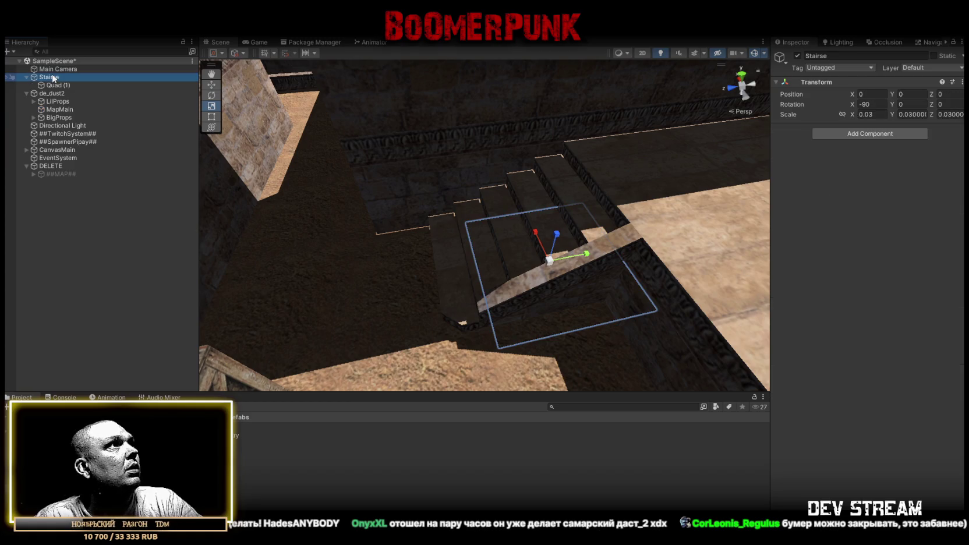
{"action": "right_click", "coordinate": [53, 202]}
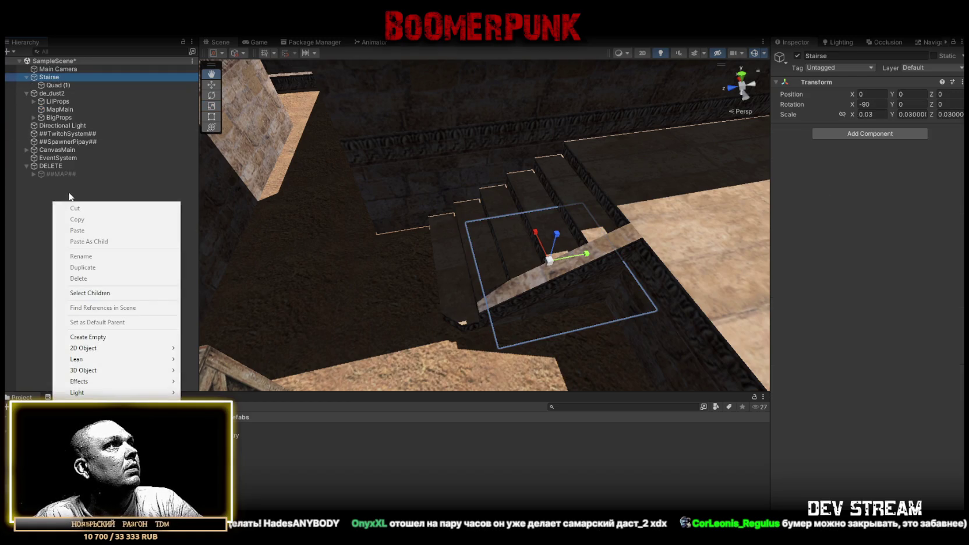
{"action": "left_click", "coordinate": [87, 337]}
{"action": "left_click", "coordinate": [880, 95]}
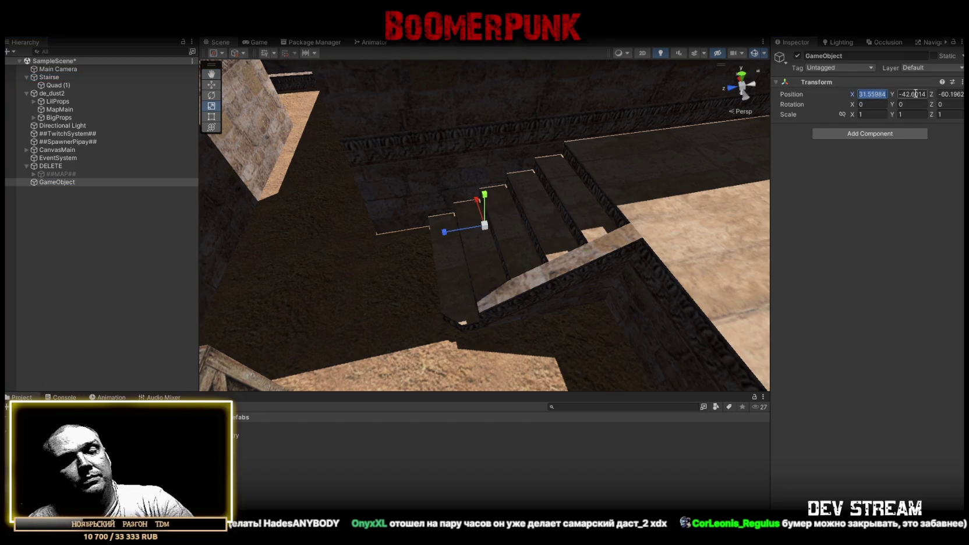
{"action": "type", "text": "0"}
{"action": "type", "text": "0"}
{"action": "key", "text": "Tab"}
{"action": "type", "text": "0"}
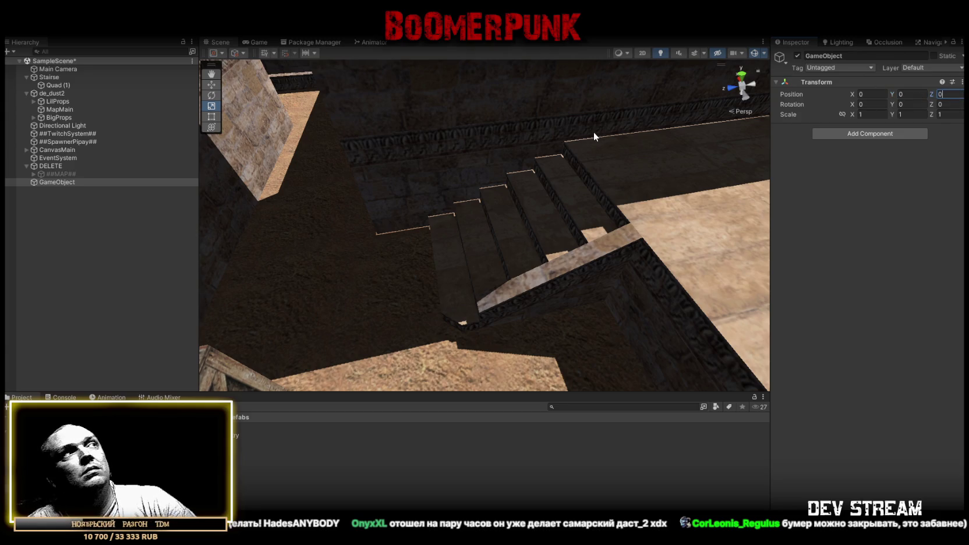
{"action": "left_click", "coordinate": [77, 181]}
{"action": "type", "text": "##MAP"}
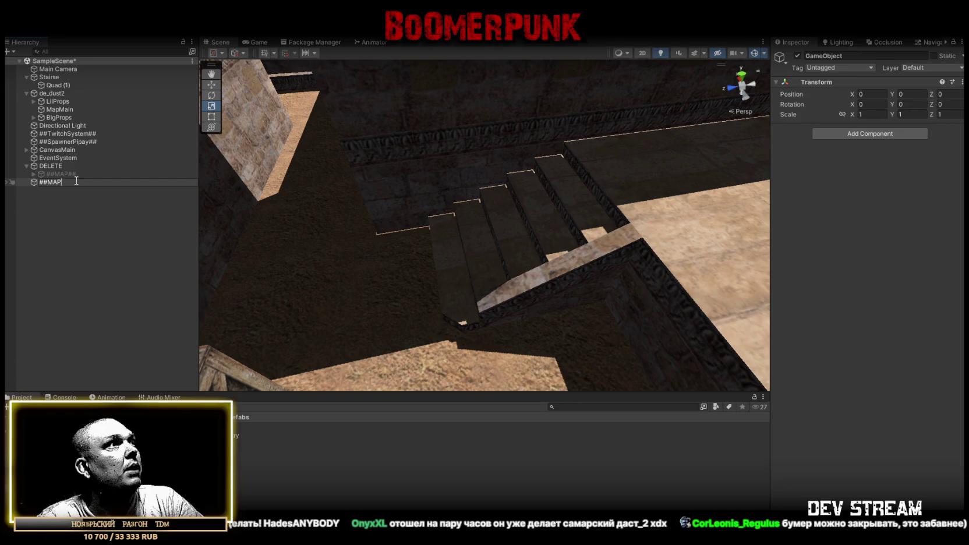
{"action": "type", "text": "2"}
{"action": "key", "text": "Return"}
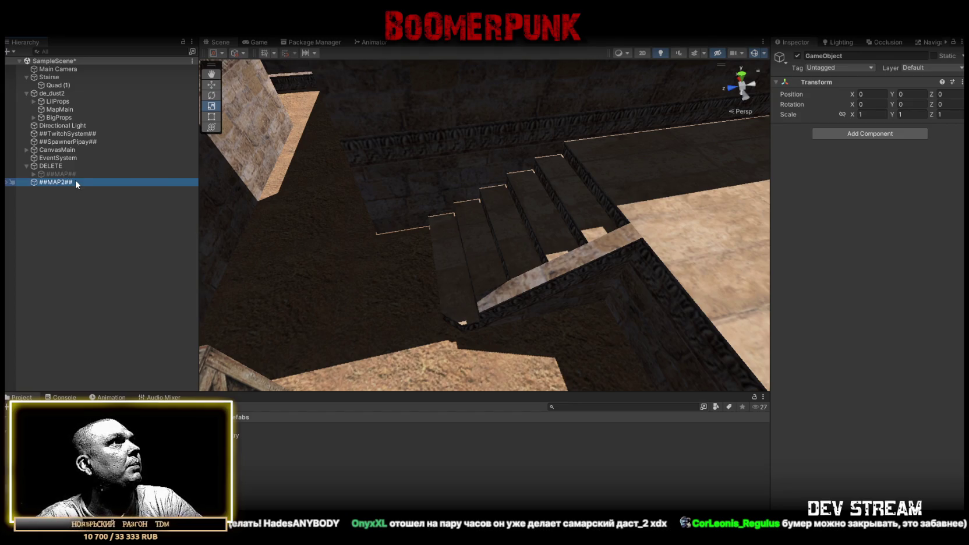
Step: Place Stairse and de_dust2 inside ##MAP2##
{"action": "mouse_move", "coordinate": [59, 181]}
{"action": "left_mouse_down"}
{"action": "mouse_move", "coordinate": [57, 89]}
{"action": "mouse_move", "coordinate": [42, 120]}
{"action": "mouse_move", "coordinate": [44, 75]}
{"action": "mouse_move", "coordinate": [53, 77]}
{"action": "left_mouse_up"}
{"action": "left_click", "coordinate": [48, 85]}
{"action": "left_click", "coordinate": [46, 100], "text": "ctrl"}
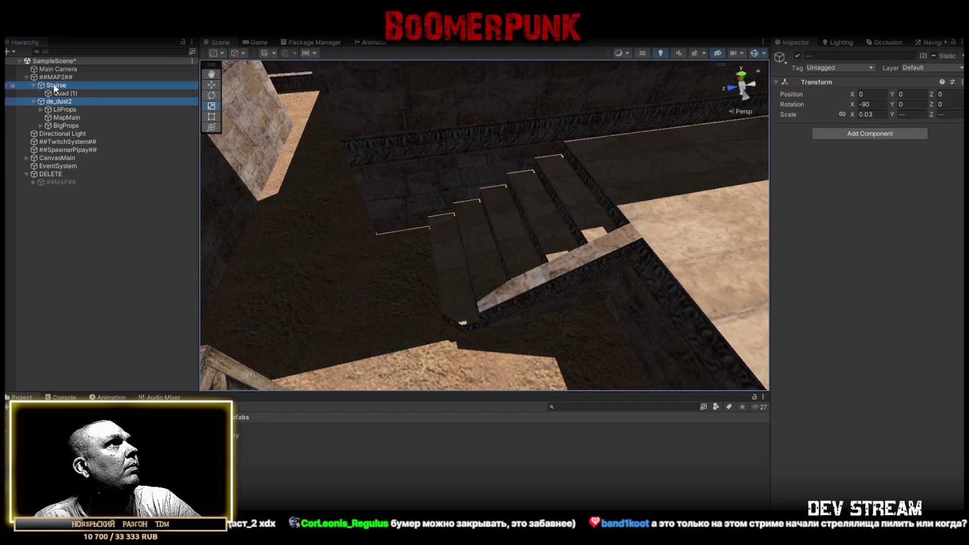
Step: Zero Stairse's rotation and make it Static, applying the flag to its children
{"action": "left_click", "coordinate": [56, 85]}
{"action": "left_click", "coordinate": [882, 115]}
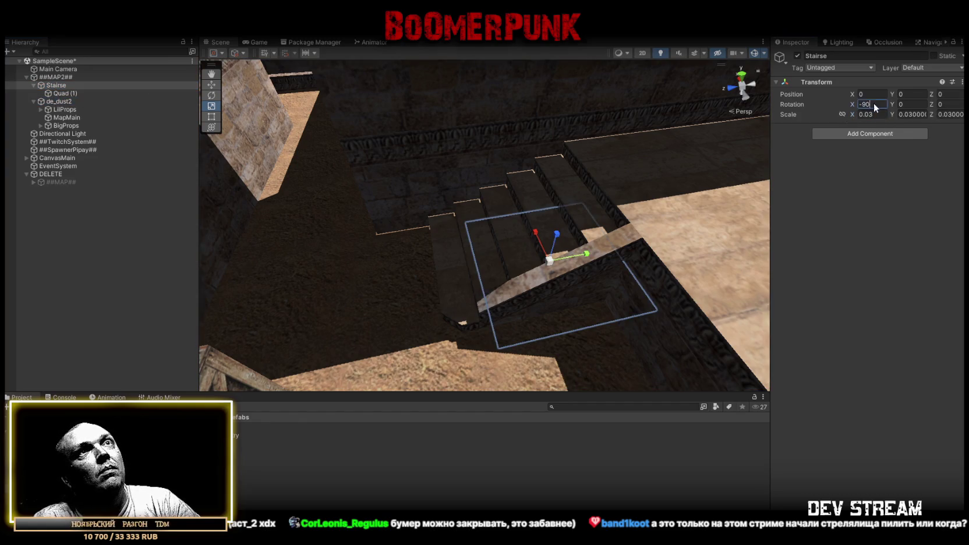
{"action": "type", "text": "0"}
{"action": "left_click", "coordinate": [939, 112]}
{"action": "type", "text": "1"}
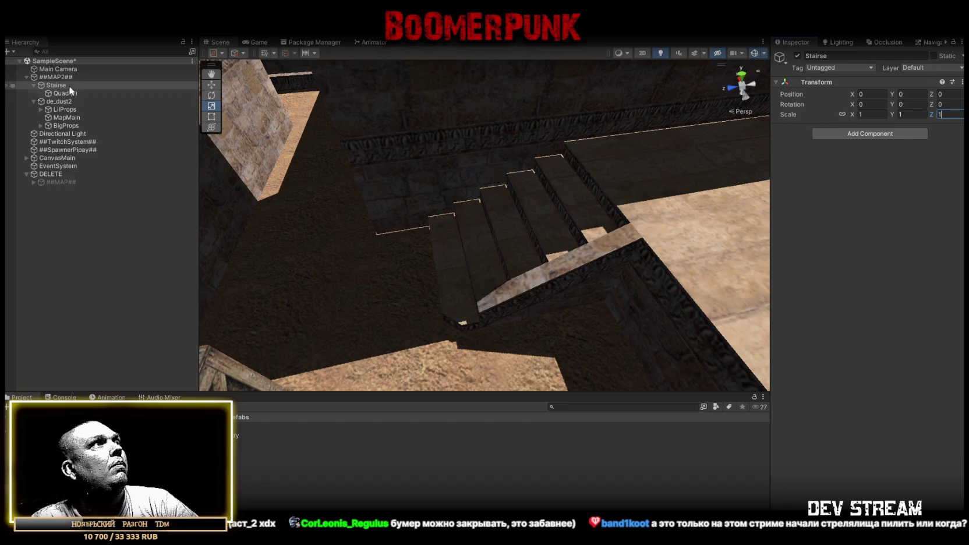
{"action": "left_click", "coordinate": [935, 56]}
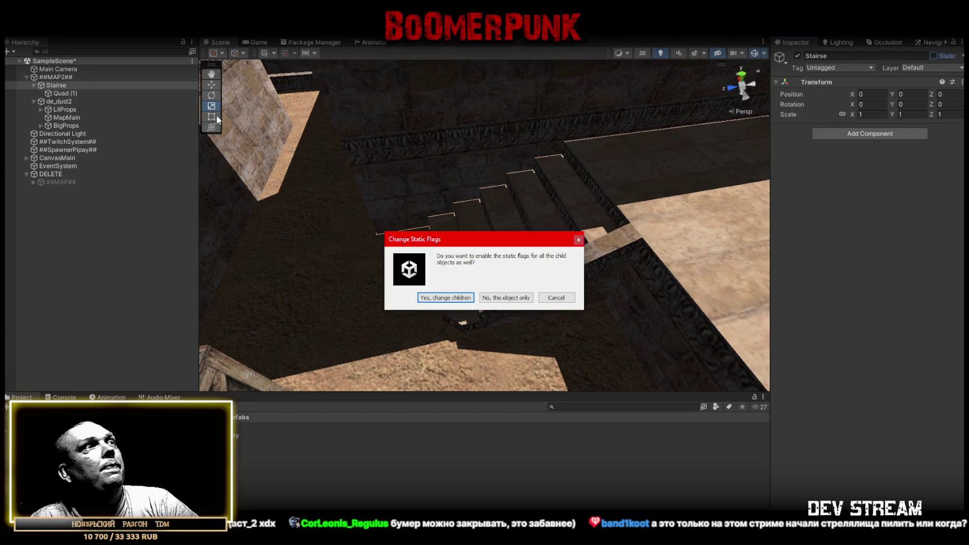
{"action": "left_click", "coordinate": [445, 298]}
{"action": "left_click", "coordinate": [54, 93]}
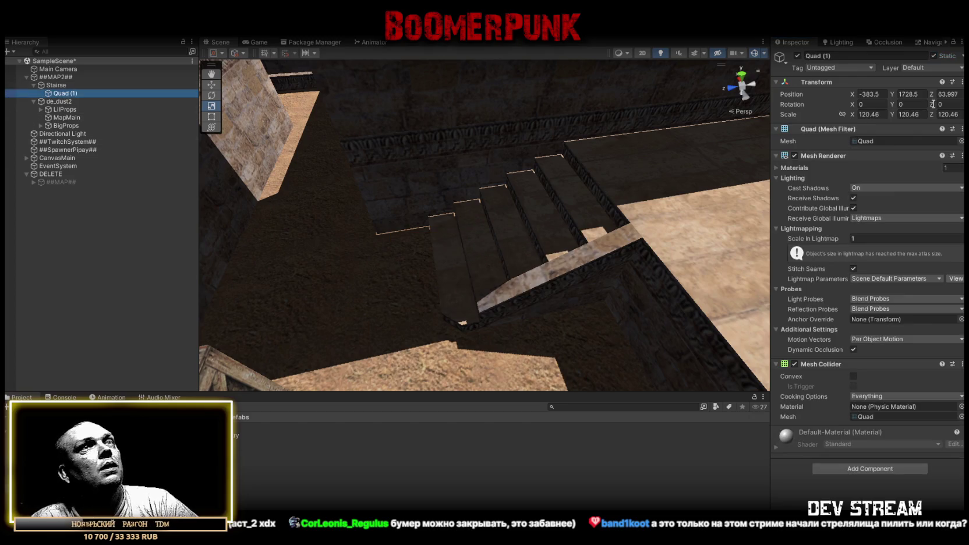
{"action": "left_click", "coordinate": [884, 114]}
Step: Reset Quad (1) to scale 1 and position 0, then place it by the stairs
{"action": "type", "text": "1"}
{"action": "mouse_move", "coordinate": [501, 190]}
{"action": "left_mouse_down"}
{"action": "mouse_move", "coordinate": [632, 162]}
{"action": "mouse_move", "coordinate": [41, 135]}
{"action": "mouse_move", "coordinate": [483, 145]}
{"action": "left_mouse_up"}
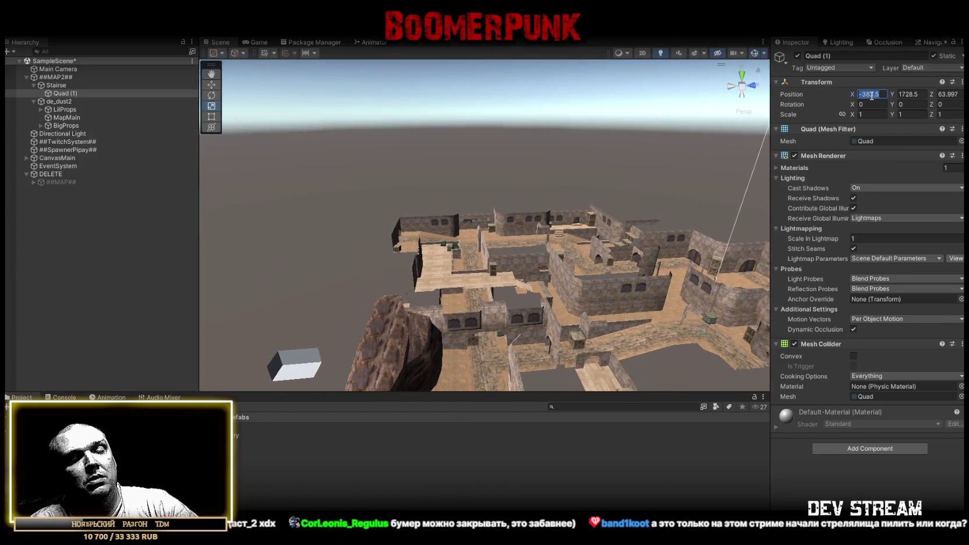
{"action": "type", "text": "0"}
{"action": "key", "text": "Tab"}
{"action": "type", "text": "0"}
{"action": "key", "text": "Return"}
{"action": "mouse_move", "coordinate": [582, 221]}
{"action": "left_mouse_down"}
{"action": "mouse_move", "coordinate": [637, 216]}
{"action": "mouse_move", "coordinate": [499, 164]}
{"action": "left_mouse_up"}
{"action": "mouse_move", "coordinate": [340, 164]}
{"action": "left_mouse_down"}
{"action": "mouse_move", "coordinate": [562, 319]}
{"action": "mouse_move", "coordinate": [572, 313]}
{"action": "left_mouse_up"}
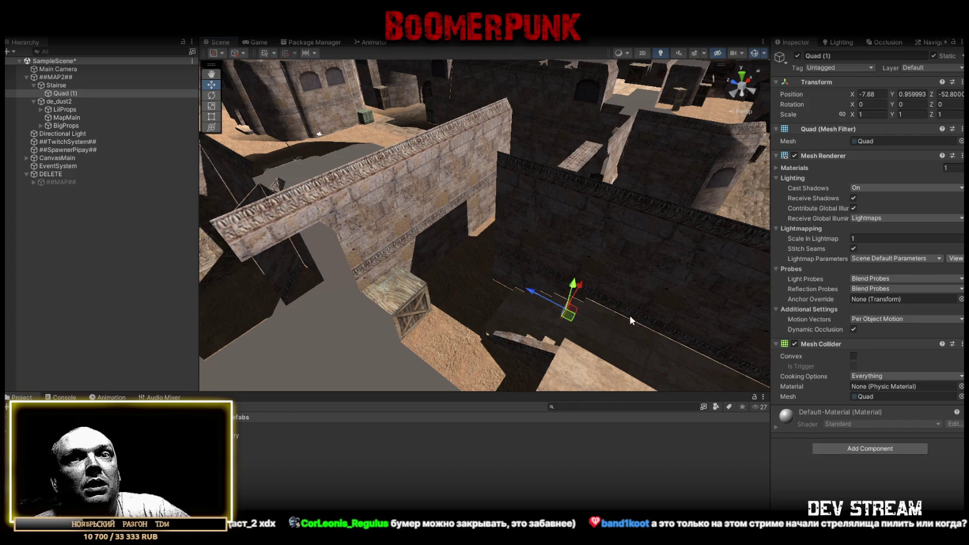
Step: Tilt Quad (1) to 115° on the X axis
{"action": "mouse_move", "coordinate": [625, 312]}
{"action": "left_mouse_down"}
{"action": "mouse_move", "coordinate": [559, 265]}
{"action": "mouse_move", "coordinate": [519, 212]}
{"action": "mouse_move", "coordinate": [439, 169]}
{"action": "mouse_move", "coordinate": [365, 195]}
{"action": "mouse_move", "coordinate": [505, 202]}
{"action": "mouse_move", "coordinate": [512, 229]}
{"action": "mouse_move", "coordinate": [382, 194]}
{"action": "mouse_move", "coordinate": [346, 198]}
{"action": "left_mouse_up"}
{"action": "key", "text": "e"}
{"action": "mouse_move", "coordinate": [346, 198]}
{"action": "left_mouse_down"}
{"action": "mouse_move", "coordinate": [517, 285]}
{"action": "mouse_move", "coordinate": [466, 240]}
{"action": "mouse_move", "coordinate": [443, 326]}
{"action": "mouse_move", "coordinate": [654, 220]}
{"action": "mouse_move", "coordinate": [608, 217]}
{"action": "mouse_move", "coordinate": [581, 232]}
{"action": "mouse_move", "coordinate": [610, 242]}
{"action": "left_mouse_up"}
{"action": "key", "text": "w"}
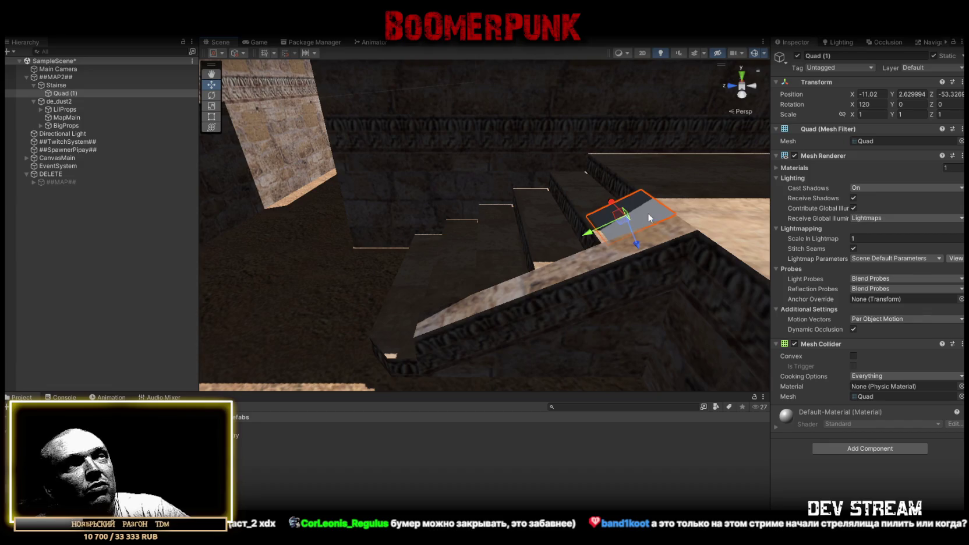
{"action": "type", "text": "115"}
{"action": "key", "text": "Return"}
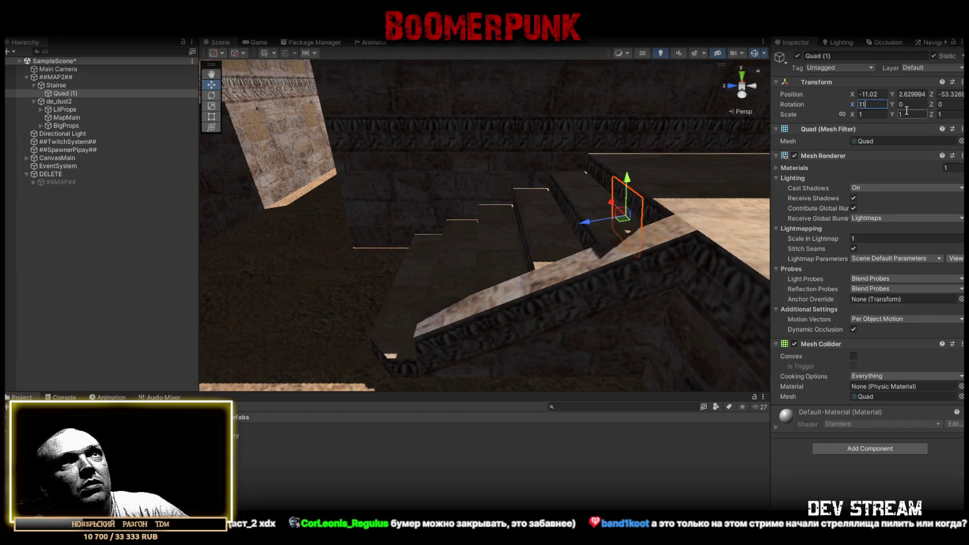
Step: Slide Quad (1) down onto the stairs and adjust its X tilt to 117°
{"action": "mouse_move", "coordinate": [609, 219]}
{"action": "left_mouse_down"}
{"action": "mouse_move", "coordinate": [598, 201]}
{"action": "mouse_move", "coordinate": [433, 265]}
{"action": "left_mouse_up"}
{"action": "key", "text": "f"}
{"action": "key", "text": "w"}
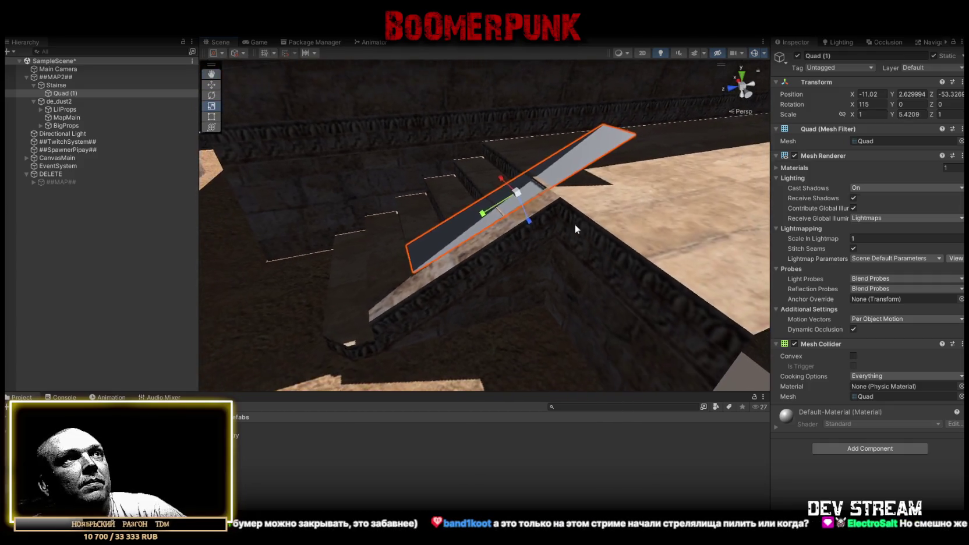
{"action": "mouse_move", "coordinate": [637, 139]}
{"action": "left_mouse_down"}
{"action": "mouse_move", "coordinate": [569, 173]}
{"action": "mouse_move", "coordinate": [547, 198]}
{"action": "mouse_move", "coordinate": [493, 164]}
{"action": "mouse_move", "coordinate": [524, 163]}
{"action": "left_mouse_up"}
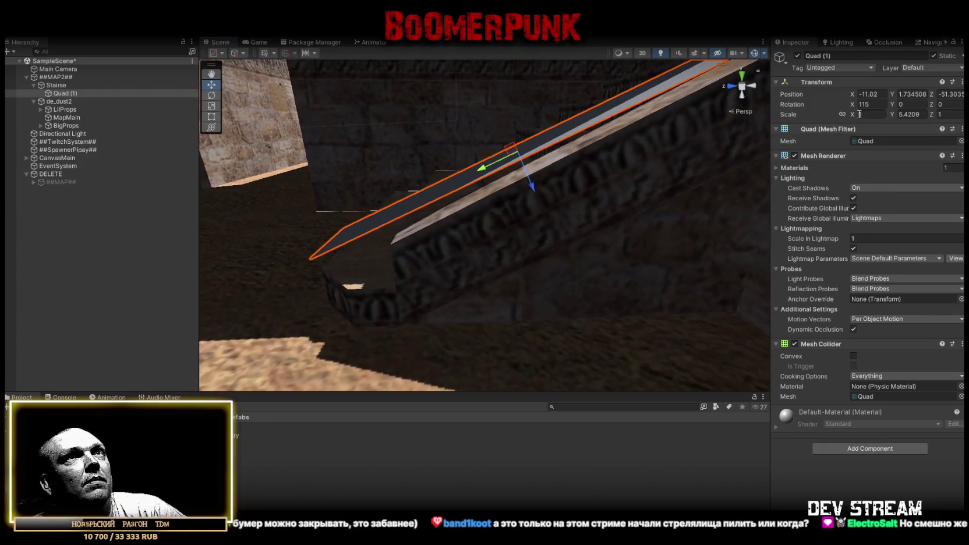
{"action": "type", "text": "120"}
{"action": "key", "text": "Return"}
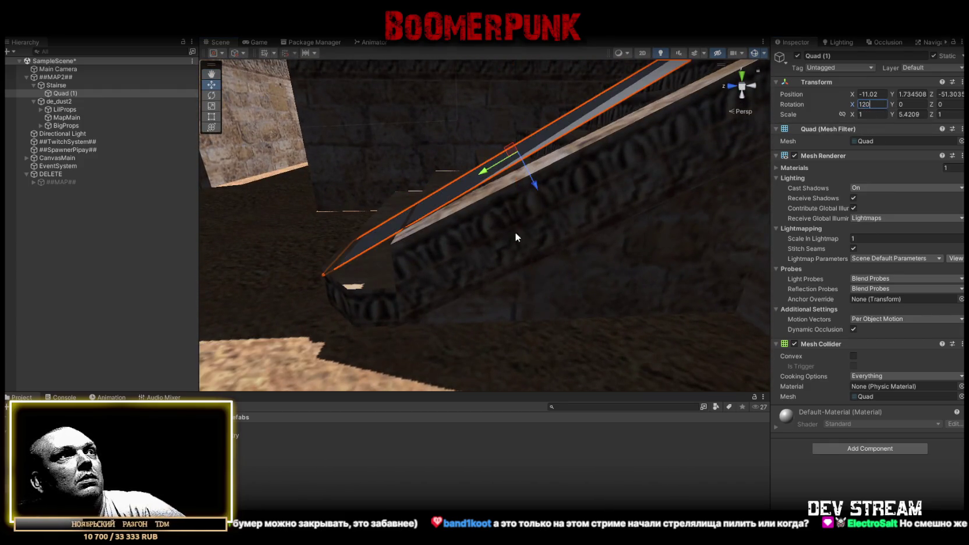
{"action": "left_click_drag", "start_coordinate": [515, 232], "coordinate": [534, 197]}
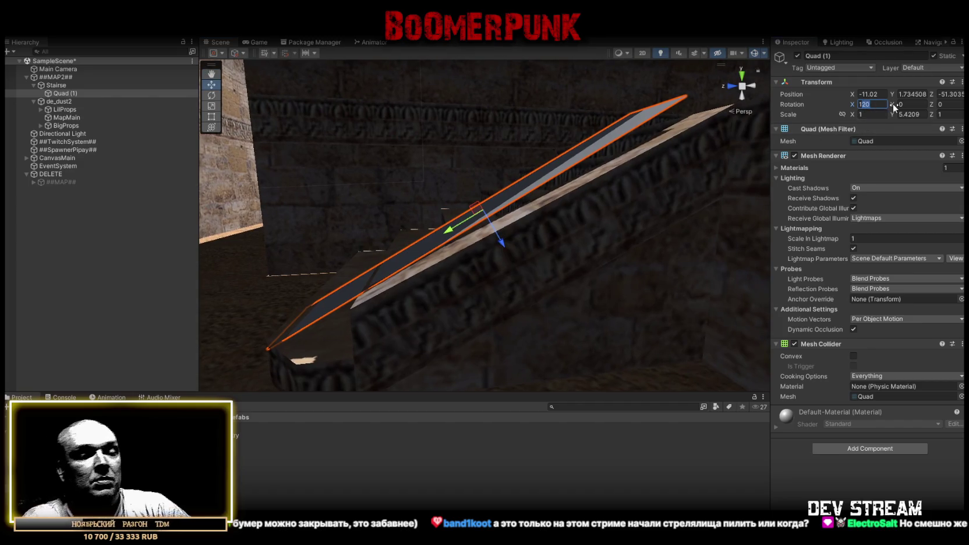
{"action": "type", "text": "11"}
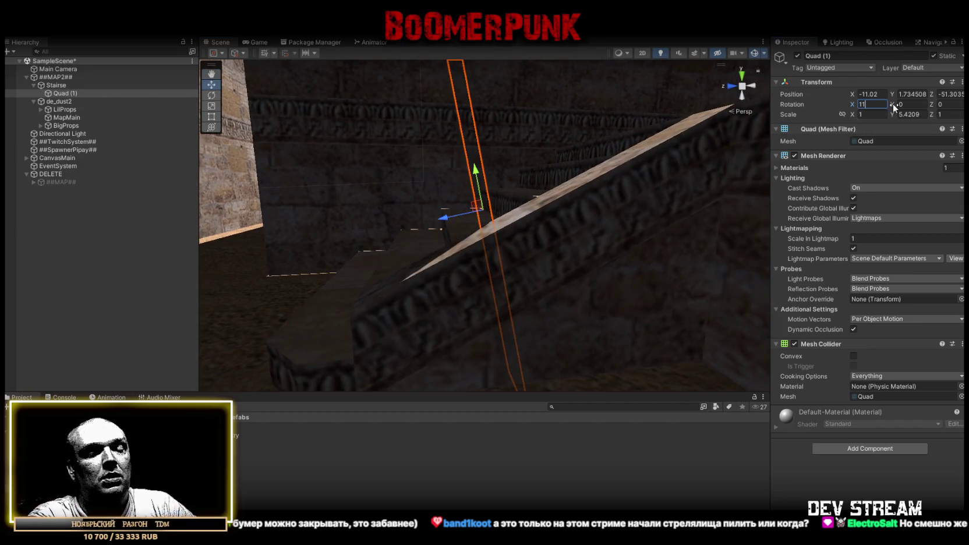
{"action": "type", "text": "7,5"}
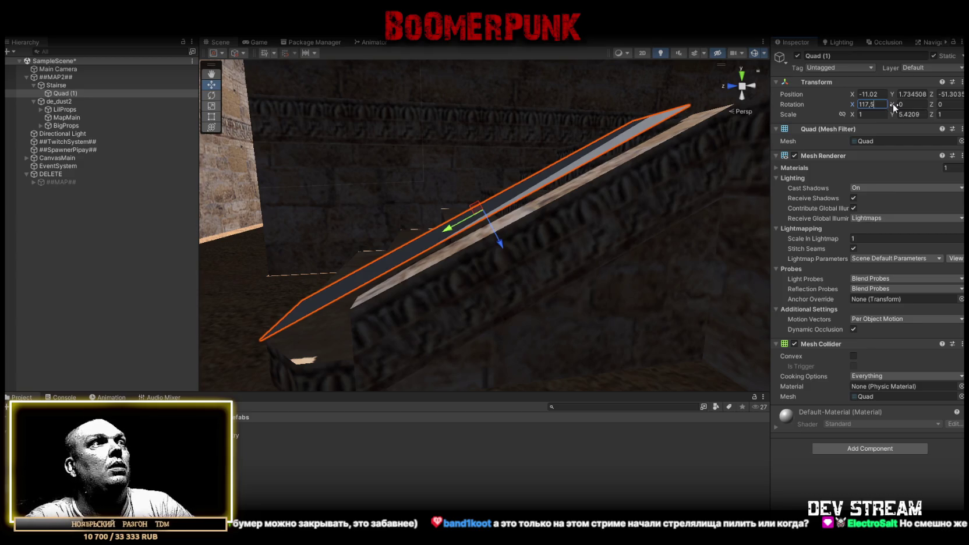
{"action": "key", "text": "BackSpace"}
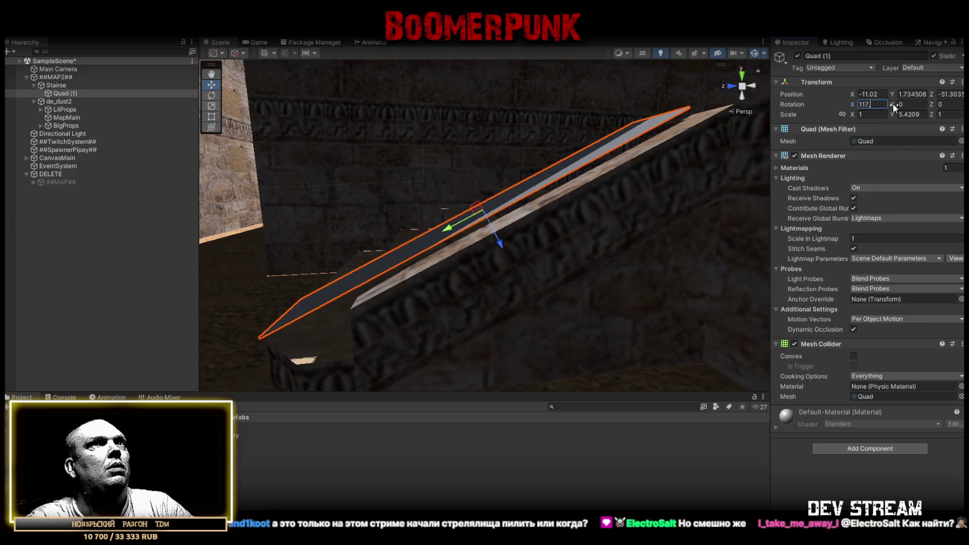
Step: Stretch the ramp lengthwise to Scale Y 6
{"action": "left_click_drag", "start_coordinate": [597, 176], "coordinate": [888, 143]}
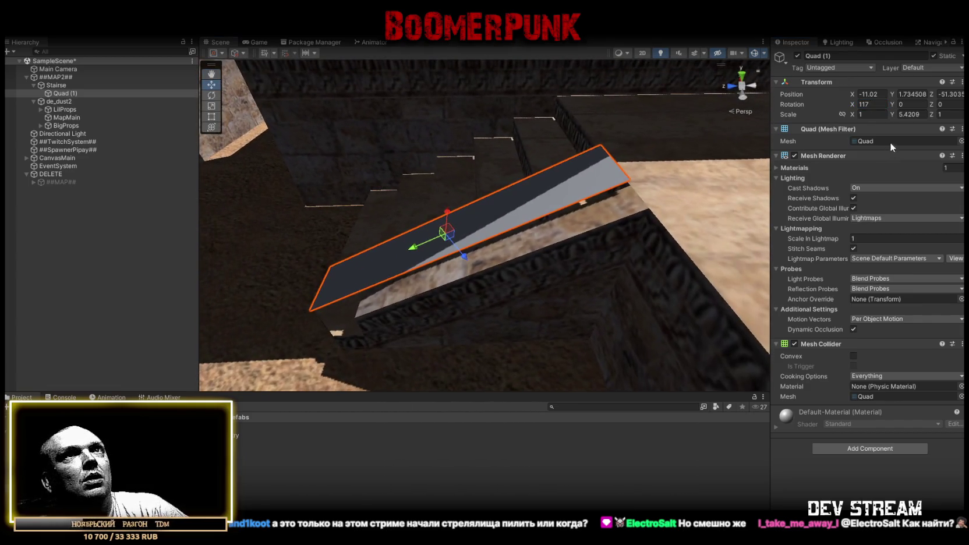
{"action": "type", "text": "6"}
{"action": "key", "text": "Return"}
Step: Set the ramp's X tilt to 116.5° and lengthen it to Scale Y 7
{"action": "mouse_move", "coordinate": [524, 187]}
{"action": "left_mouse_down"}
{"action": "mouse_move", "coordinate": [594, 173]}
{"action": "mouse_move", "coordinate": [575, 198]}
{"action": "mouse_move", "coordinate": [584, 167]}
{"action": "mouse_move", "coordinate": [827, 128]}
{"action": "left_mouse_up"}
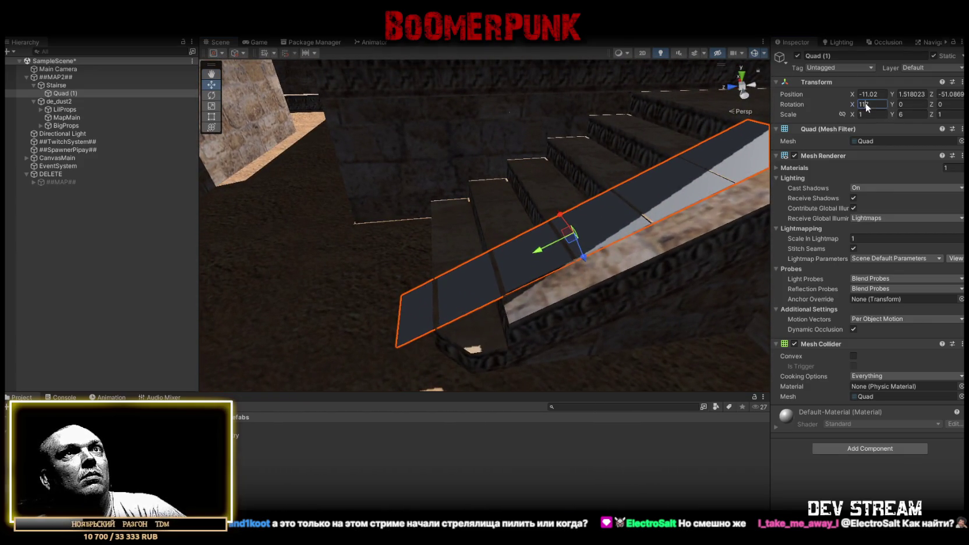
{"action": "key", "text": "BackSpace"}
{"action": "type", "text": "6"}
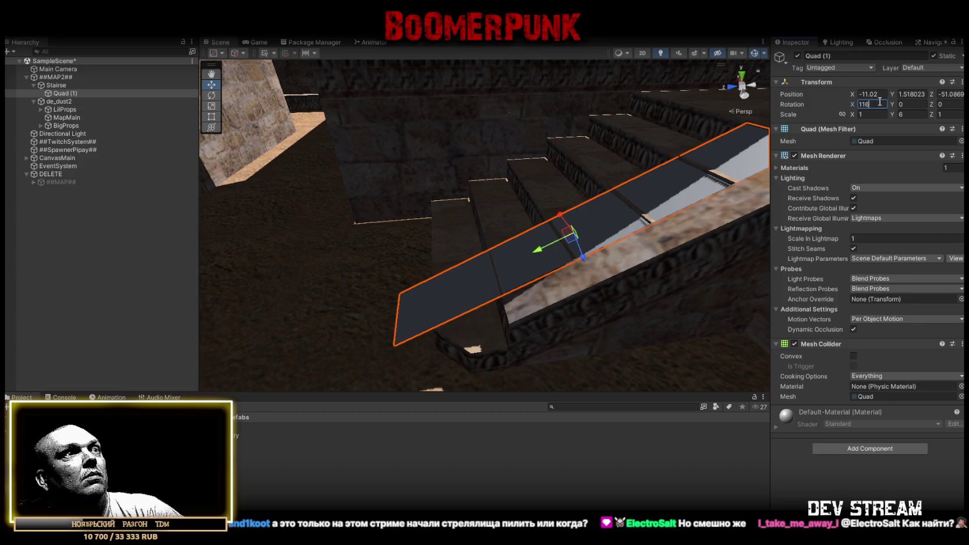
{"action": "left_click_drag", "start_coordinate": [699, 192], "coordinate": [661, 200]}
{"action": "left_click_drag", "start_coordinate": [664, 198], "coordinate": [645, 208]}
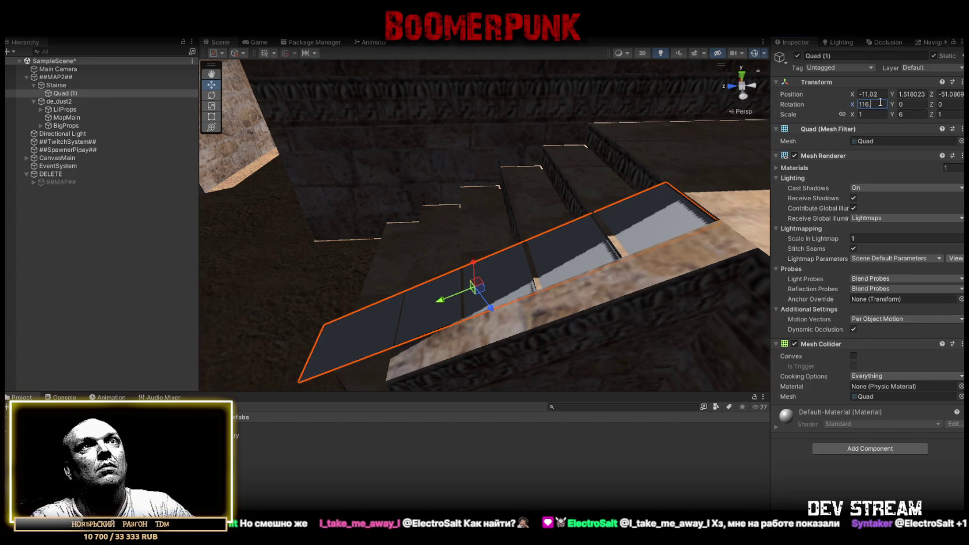
{"action": "left_click_drag", "start_coordinate": [670, 233], "coordinate": [617, 273]}
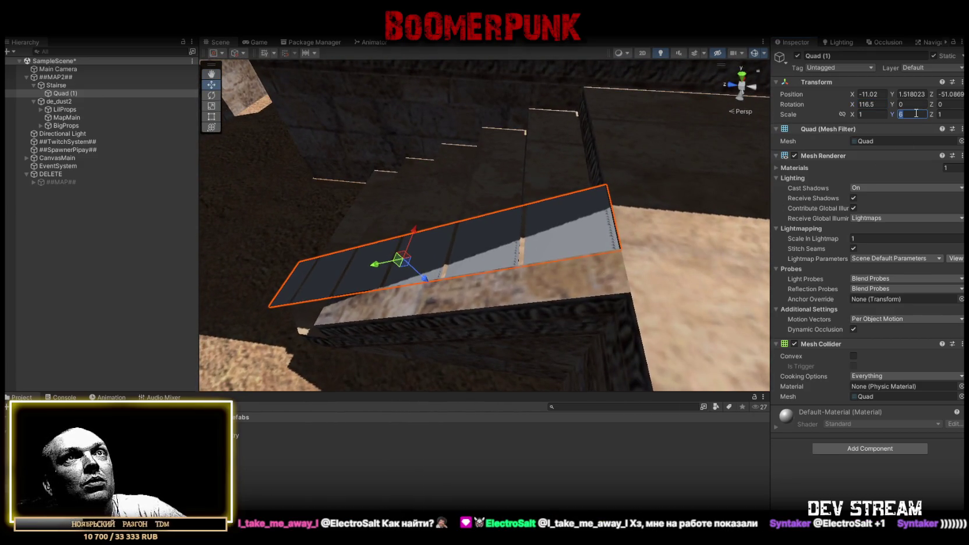
{"action": "mouse_move", "coordinate": [663, 236]}
{"action": "left_mouse_down"}
{"action": "mouse_move", "coordinate": [653, 215]}
{"action": "mouse_move", "coordinate": [593, 225]}
{"action": "mouse_move", "coordinate": [616, 231]}
{"action": "mouse_move", "coordinate": [493, 242]}
{"action": "mouse_move", "coordinate": [454, 230]}
{"action": "left_mouse_up"}
Step: Widen the ramp, snap its edge against the stair wall and set Scale X to 4
{"action": "key", "text": "r"}
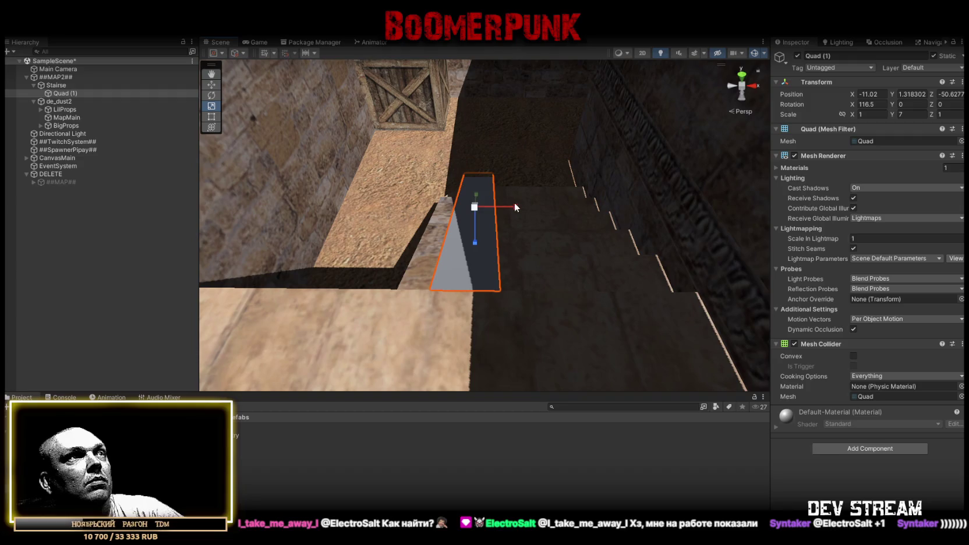
{"action": "left_click_drag", "start_coordinate": [513, 206], "coordinate": [600, 209]}
{"action": "left_click_drag", "start_coordinate": [309, 289], "coordinate": [433, 294]}
{"action": "key", "text": "f"}
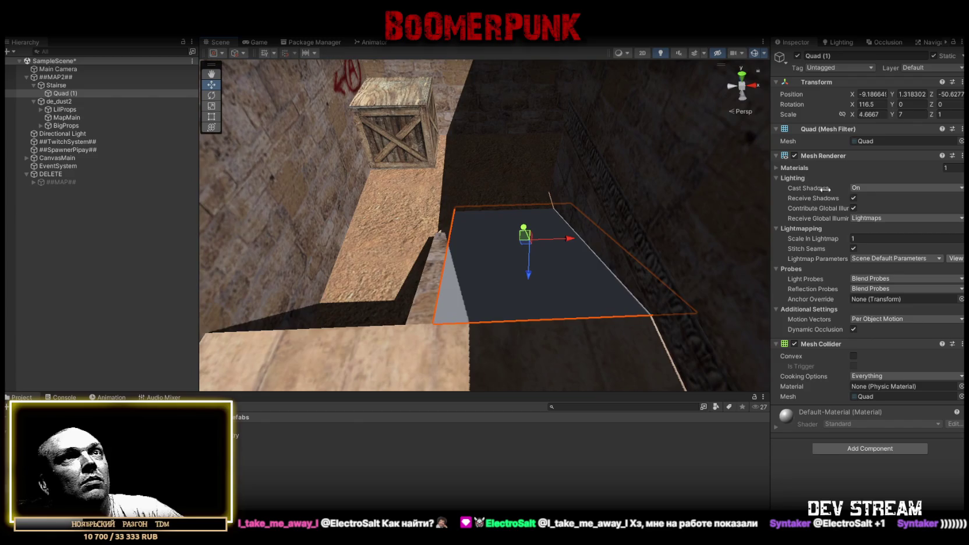
{"action": "type", "text": "4"}
{"action": "key", "text": "Return"}
{"action": "scroll", "coordinate": [453, 312], "scroll_direction": "up", "scroll_amount": 2}
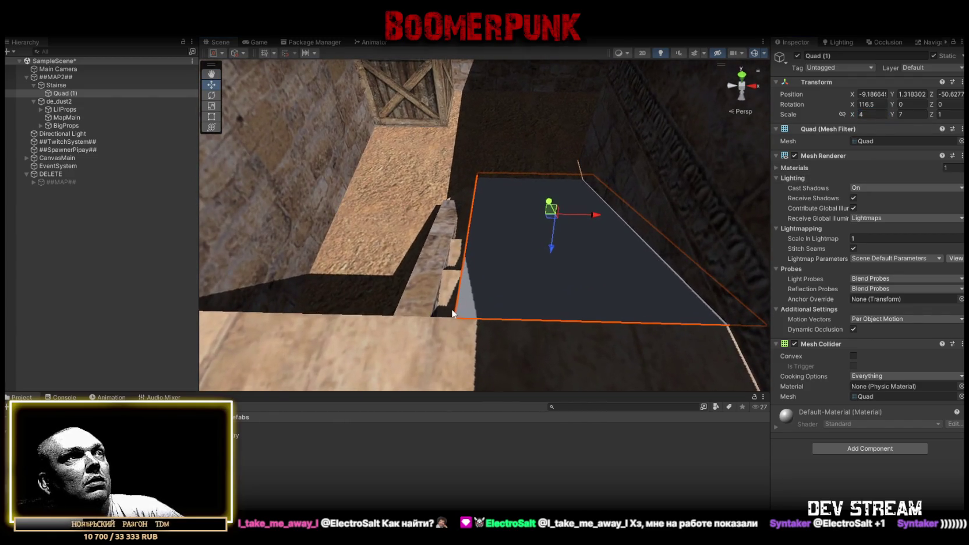
{"action": "mouse_move", "coordinate": [443, 319]}
{"action": "left_mouse_down"}
{"action": "mouse_move", "coordinate": [492, 286]}
{"action": "mouse_move", "coordinate": [611, 280]}
{"action": "mouse_move", "coordinate": [553, 202]}
{"action": "mouse_move", "coordinate": [560, 292]}
{"action": "mouse_move", "coordinate": [590, 322]}
{"action": "mouse_move", "coordinate": [634, 324]}
{"action": "mouse_move", "coordinate": [670, 303]}
{"action": "mouse_move", "coordinate": [524, 284]}
{"action": "mouse_move", "coordinate": [588, 270]}
{"action": "mouse_move", "coordinate": [584, 281]}
{"action": "mouse_move", "coordinate": [426, 300]}
{"action": "mouse_move", "coordinate": [475, 289]}
{"action": "mouse_move", "coordinate": [469, 238]}
{"action": "mouse_move", "coordinate": [409, 203]}
{"action": "mouse_move", "coordinate": [403, 208]}
{"action": "mouse_move", "coordinate": [460, 218]}
{"action": "mouse_move", "coordinate": [363, 225]}
{"action": "mouse_move", "coordinate": [492, 220]}
{"action": "mouse_move", "coordinate": [418, 220]}
{"action": "mouse_move", "coordinate": [405, 234]}
{"action": "mouse_move", "coordinate": [231, 219]}
{"action": "mouse_move", "coordinate": [121, 224]}
{"action": "mouse_move", "coordinate": [471, 233]}
{"action": "left_mouse_up"}
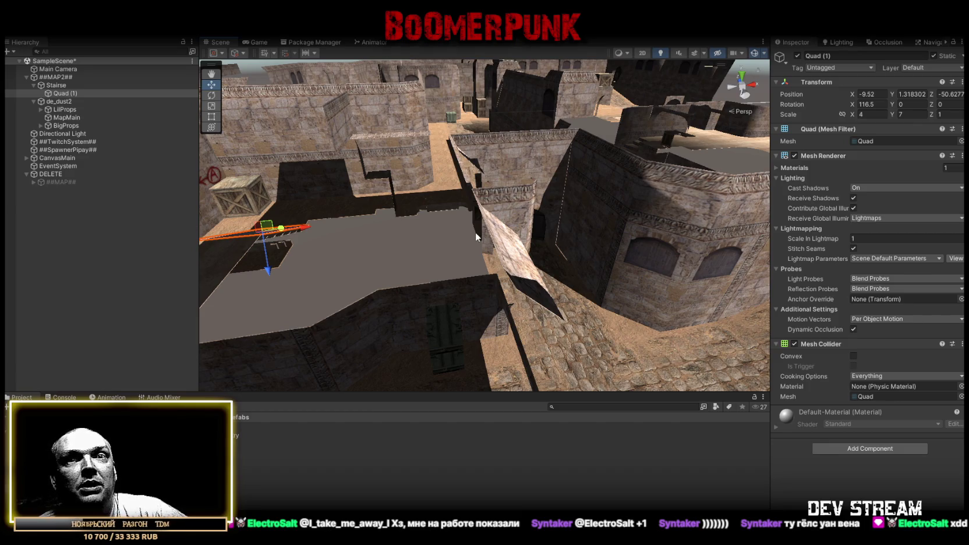
Step: Orbit the view across the map toward another staircase
{"action": "mouse_move", "coordinate": [464, 222]}
{"action": "left_mouse_down"}
{"action": "mouse_move", "coordinate": [639, 267]}
{"action": "mouse_move", "coordinate": [720, 269]}
{"action": "left_mouse_up"}
{"action": "mouse_move", "coordinate": [613, 268]}
{"action": "left_mouse_down"}
{"action": "mouse_move", "coordinate": [544, 276]}
{"action": "mouse_move", "coordinate": [776, 217]}
{"action": "mouse_move", "coordinate": [627, 241]}
{"action": "left_mouse_up"}
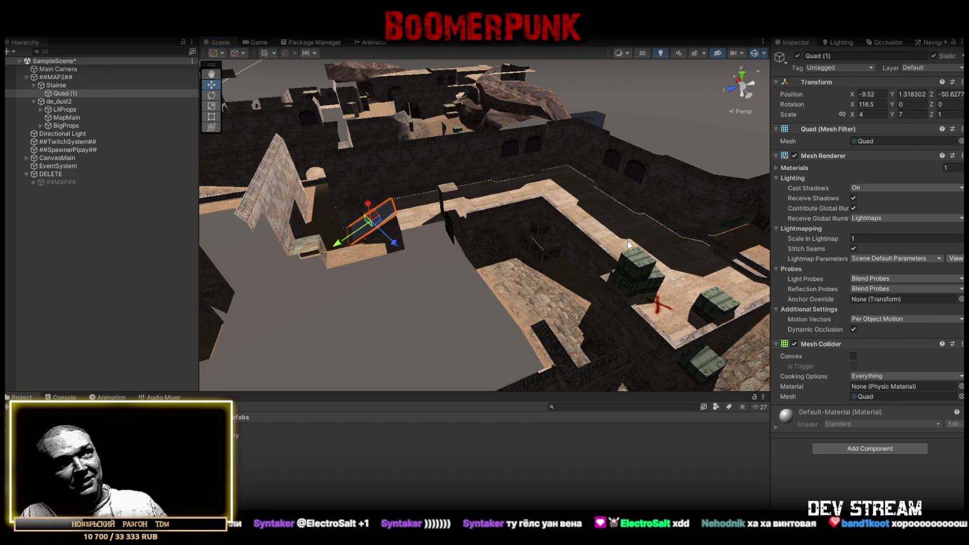
{"action": "mouse_move", "coordinate": [486, 243]}
{"action": "left_mouse_down"}
{"action": "mouse_move", "coordinate": [464, 230]}
{"action": "mouse_move", "coordinate": [465, 275]}
{"action": "mouse_move", "coordinate": [640, 294]}
{"action": "left_mouse_up"}
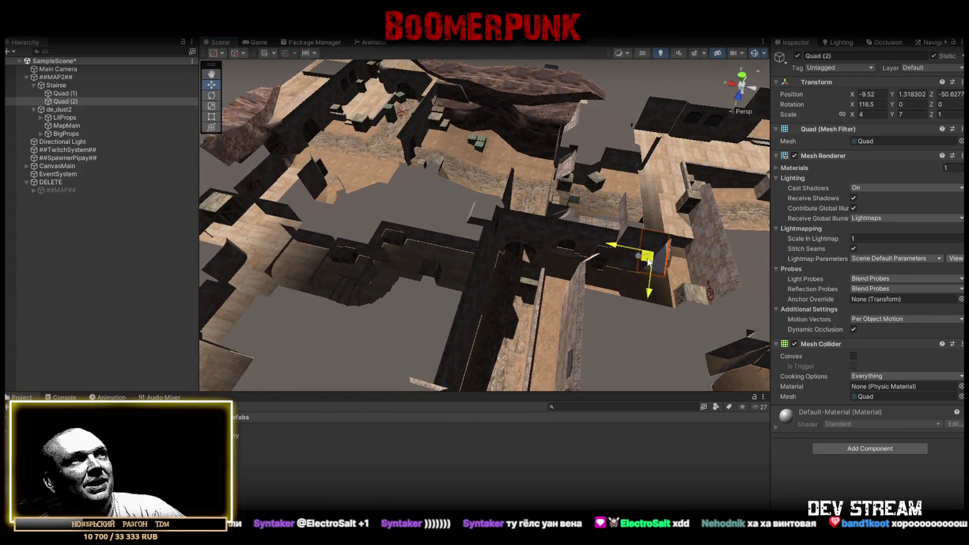
Step: Turn Quad (2) to -90° around its vertical axis toward the other stairs
{"action": "left_click_drag", "start_coordinate": [386, 275], "coordinate": [393, 272]}
{"action": "key", "text": "f"}
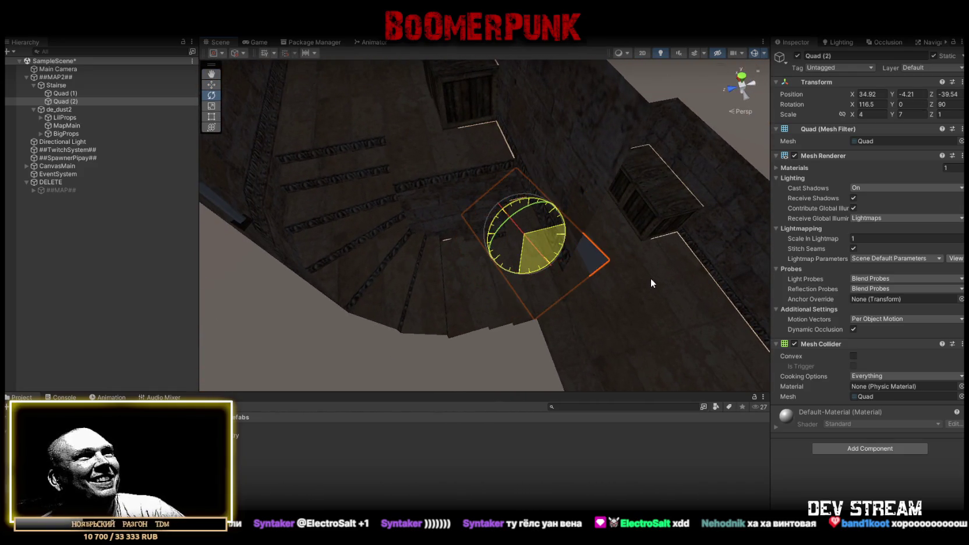
{"action": "left_click_drag", "start_coordinate": [624, 288], "coordinate": [624, 287]}
{"action": "key", "text": "ctrl+z"}
{"action": "mouse_move", "coordinate": [514, 269]}
{"action": "left_mouse_down"}
{"action": "mouse_move", "coordinate": [660, 280]}
{"action": "mouse_move", "coordinate": [627, 272]}
{"action": "left_mouse_up"}
{"action": "key", "text": "w"}
Step: Move Quad (2) up and right over the stairs
{"action": "mouse_move", "coordinate": [519, 238]}
{"action": "left_mouse_down"}
{"action": "mouse_move", "coordinate": [324, 250]}
{"action": "mouse_move", "coordinate": [397, 181]}
{"action": "mouse_move", "coordinate": [489, 221]}
{"action": "left_mouse_up"}
{"action": "left_click", "coordinate": [490, 221]}
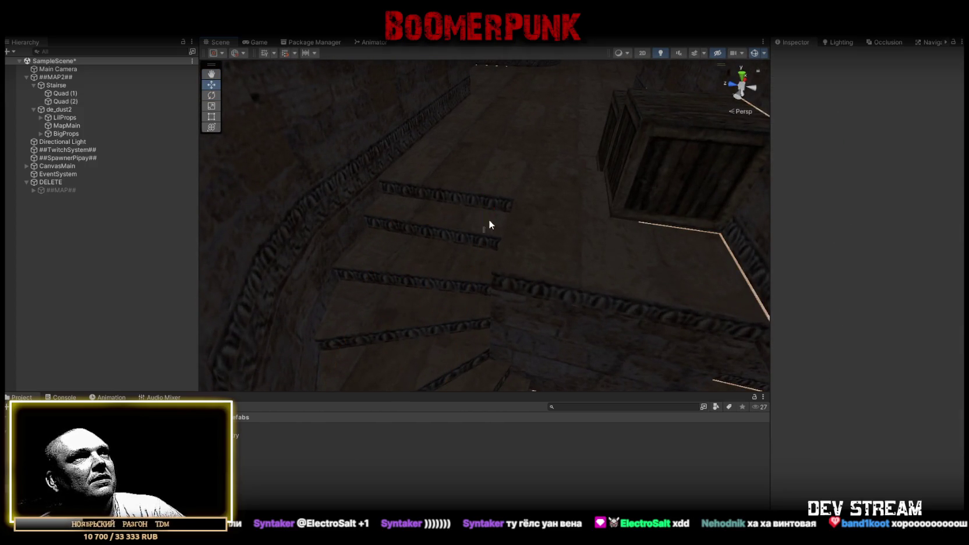
{"action": "left_click", "coordinate": [473, 250]}
{"action": "mouse_move", "coordinate": [406, 306]}
{"action": "left_mouse_down"}
{"action": "mouse_move", "coordinate": [510, 205]}
{"action": "mouse_move", "coordinate": [502, 242]}
{"action": "mouse_move", "coordinate": [515, 255]}
{"action": "mouse_move", "coordinate": [450, 233]}
{"action": "mouse_move", "coordinate": [410, 204]}
{"action": "mouse_move", "coordinate": [479, 210]}
{"action": "mouse_move", "coordinate": [436, 215]}
{"action": "mouse_move", "coordinate": [590, 268]}
{"action": "mouse_move", "coordinate": [707, 251]}
{"action": "mouse_move", "coordinate": [335, 214]}
{"action": "mouse_move", "coordinate": [394, 187]}
{"action": "mouse_move", "coordinate": [494, 187]}
{"action": "mouse_move", "coordinate": [349, 147]}
{"action": "mouse_move", "coordinate": [396, 134]}
{"action": "mouse_move", "coordinate": [531, 156]}
{"action": "left_mouse_up"}
{"action": "key", "text": "f"}
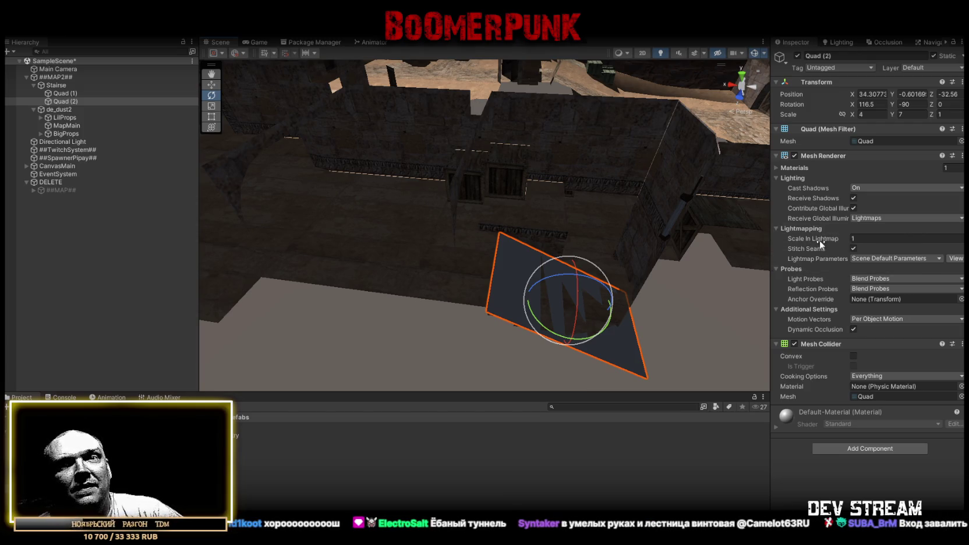
{"action": "mouse_move", "coordinate": [819, 240]}
{"action": "mouse_move", "coordinate": [719, 267]}
{"action": "left_mouse_down"}
{"action": "mouse_move", "coordinate": [605, 248]}
{"action": "mouse_move", "coordinate": [606, 266]}
{"action": "mouse_move", "coordinate": [489, 245]}
{"action": "mouse_move", "coordinate": [530, 262]}
{"action": "left_mouse_up"}
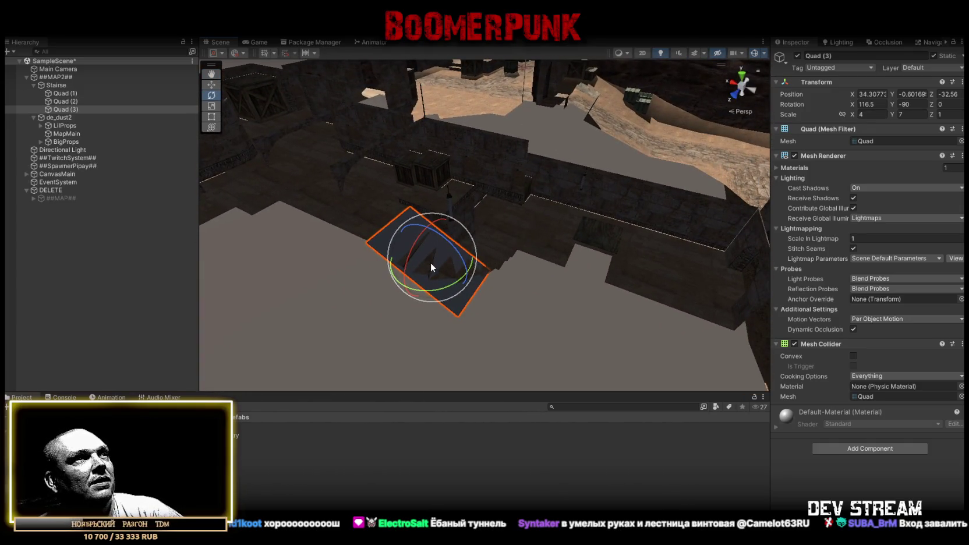
Step: Delete the extra duplicate quad and move Quad (2) down onto another staircase
{"action": "key", "text": "Delete"}
{"action": "left_click", "coordinate": [61, 102]}
{"action": "mouse_move", "coordinate": [277, 160]}
{"action": "left_mouse_down"}
{"action": "mouse_move", "coordinate": [349, 221]}
{"action": "mouse_move", "coordinate": [420, 260]}
{"action": "left_mouse_up"}
{"action": "key", "text": "w"}
{"action": "mouse_move", "coordinate": [366, 287]}
{"action": "left_mouse_down"}
{"action": "mouse_move", "coordinate": [692, 281]}
{"action": "mouse_move", "coordinate": [684, 280]}
{"action": "left_mouse_up"}
{"action": "mouse_move", "coordinate": [684, 280]}
{"action": "left_mouse_down"}
{"action": "mouse_move", "coordinate": [618, 285]}
{"action": "mouse_move", "coordinate": [529, 181]}
{"action": "left_mouse_up"}
{"action": "mouse_move", "coordinate": [481, 144]}
{"action": "left_mouse_down"}
{"action": "mouse_move", "coordinate": [504, 265]}
{"action": "mouse_move", "coordinate": [510, 279]}
{"action": "mouse_move", "coordinate": [528, 277]}
{"action": "mouse_move", "coordinate": [465, 238]}
{"action": "mouse_move", "coordinate": [463, 257]}
{"action": "mouse_move", "coordinate": [582, 233]}
{"action": "left_mouse_up"}
Step: Shorten Quad (2) to 4 by 1.5 and raise it out of the floor onto the steps
{"action": "key", "text": "BackSpace"}
{"action": "type", "text": "2"}
{"action": "key", "text": "Return"}
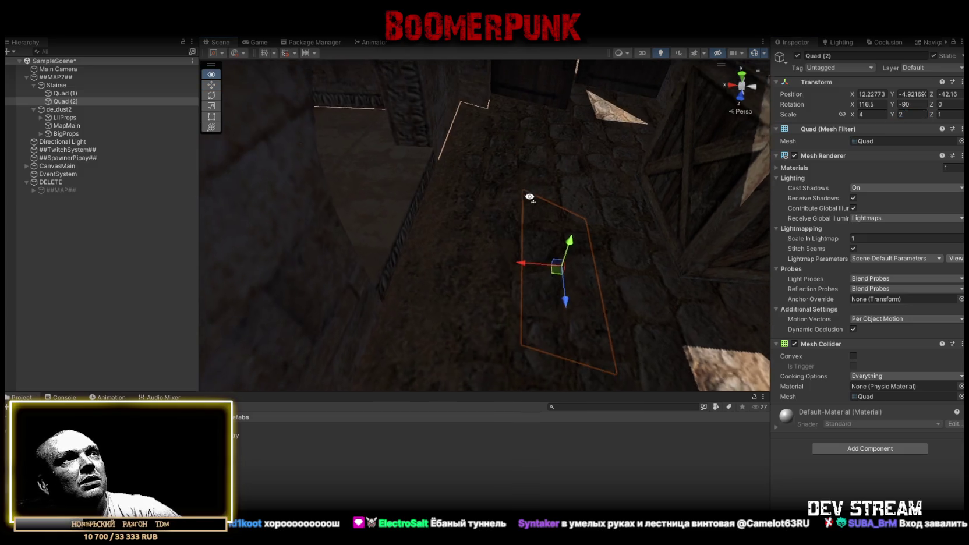
{"action": "key", "text": "BackSpace"}
{"action": "type", "text": "1"}
{"action": "left_click_drag", "start_coordinate": [588, 175], "coordinate": [601, 171]}
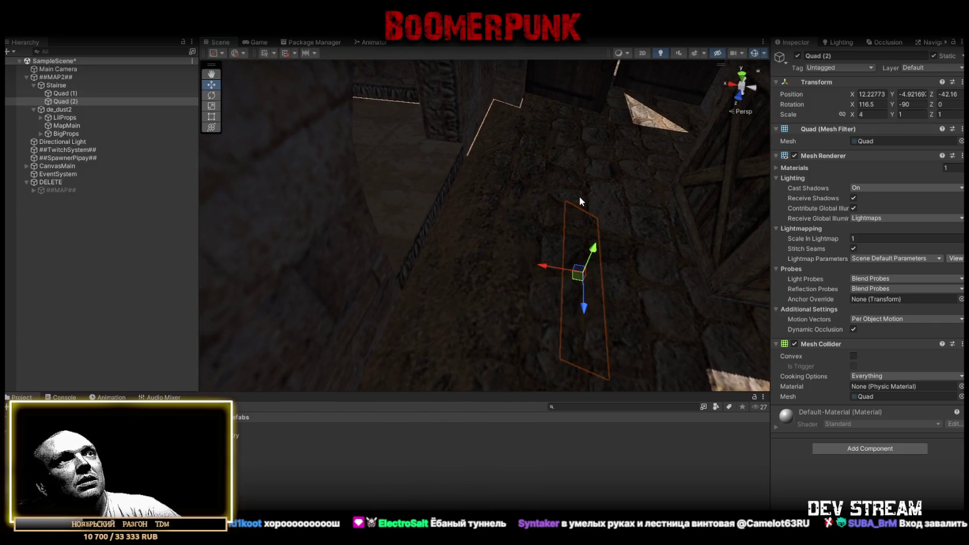
{"action": "left_click_drag", "start_coordinate": [484, 155], "coordinate": [475, 146]}
{"action": "key", "text": "f"}
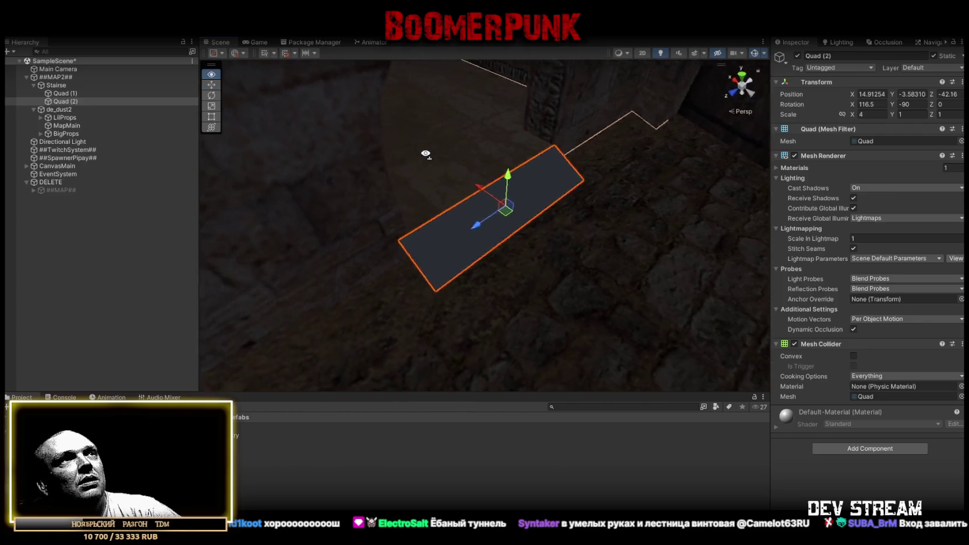
{"action": "mouse_move", "coordinate": [464, 209]}
{"action": "left_mouse_down"}
{"action": "mouse_move", "coordinate": [439, 182]}
{"action": "mouse_move", "coordinate": [638, 125]}
{"action": "mouse_move", "coordinate": [570, 210]}
{"action": "left_mouse_up"}
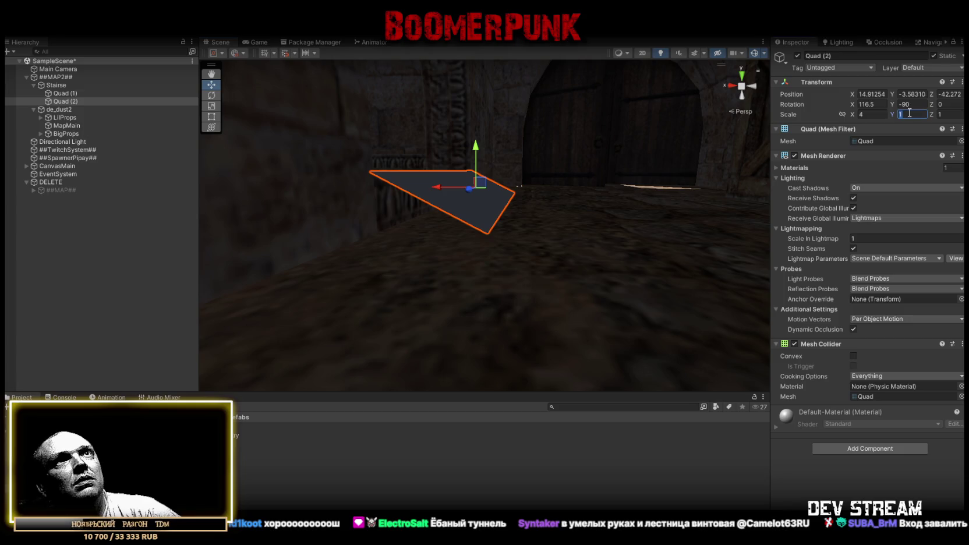
{"action": "mouse_move", "coordinate": [496, 307]}
{"action": "left_mouse_down"}
{"action": "mouse_move", "coordinate": [471, 324]}
{"action": "mouse_move", "coordinate": [502, 129]}
{"action": "mouse_move", "coordinate": [375, 219]}
{"action": "mouse_move", "coordinate": [509, 264]}
{"action": "left_mouse_up"}
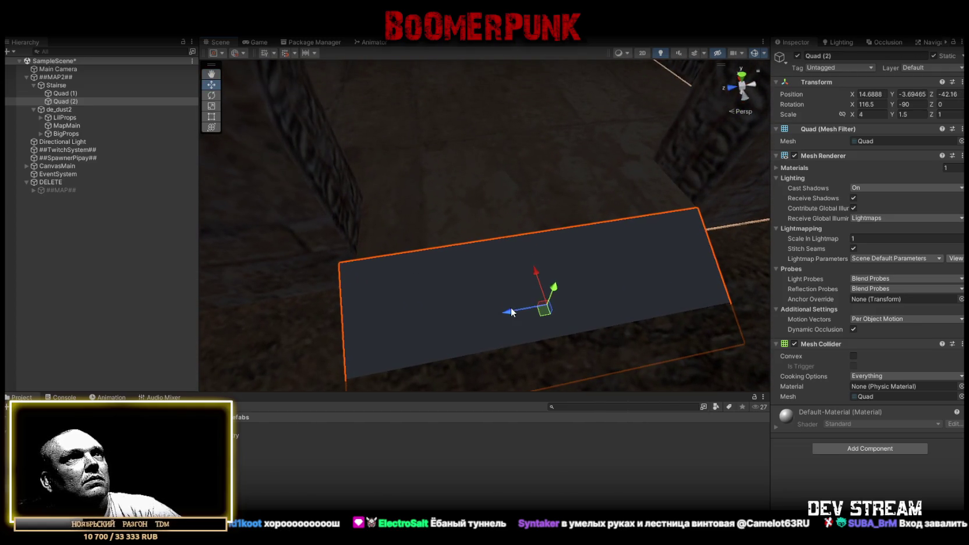
{"action": "mouse_move", "coordinate": [521, 311]}
{"action": "left_mouse_down"}
{"action": "mouse_move", "coordinate": [514, 275]}
{"action": "mouse_move", "coordinate": [365, 275]}
{"action": "mouse_move", "coordinate": [699, 281]}
{"action": "mouse_move", "coordinate": [491, 226]}
{"action": "mouse_move", "coordinate": [826, 255]}
{"action": "mouse_move", "coordinate": [665, 173]}
{"action": "left_mouse_up"}
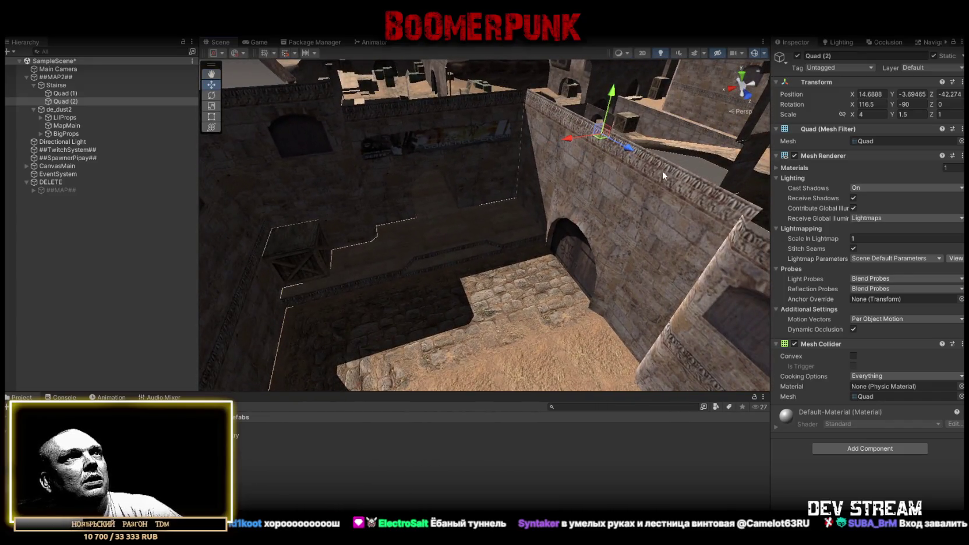
Step: Move the copied Quad (3) to the next stairs, turned to face the other way
{"action": "left_click_drag", "start_coordinate": [417, 324], "coordinate": [433, 318]}
{"action": "key", "text": "f"}
{"action": "key", "text": "e"}
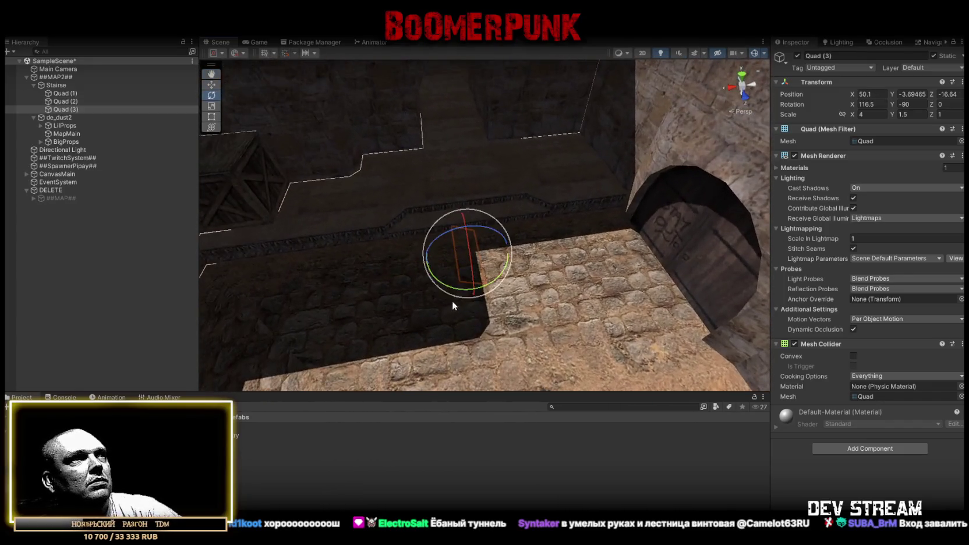
{"action": "key", "text": "ctrl+z"}
{"action": "key", "text": "ctrl+z"}
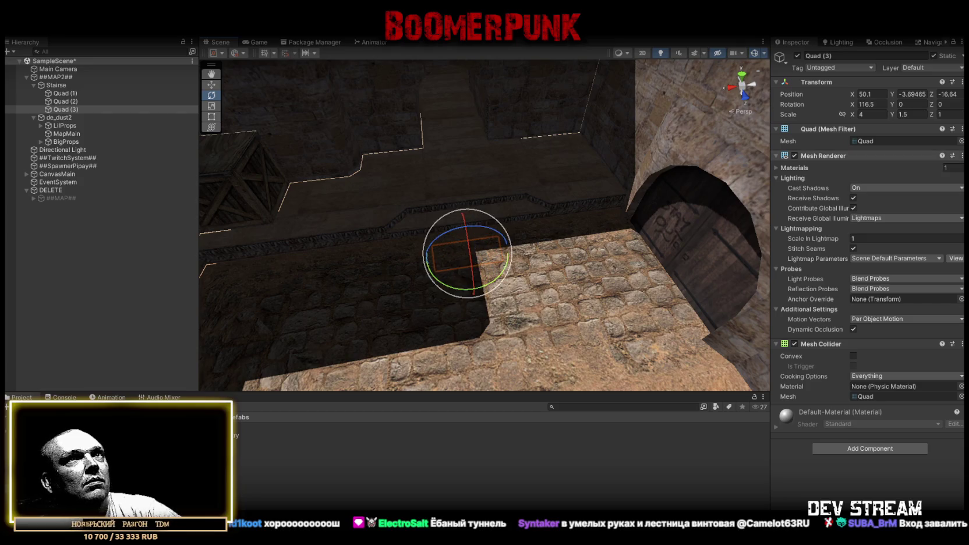
{"action": "mouse_move", "coordinate": [500, 230]}
{"action": "left_mouse_down"}
{"action": "mouse_move", "coordinate": [536, 227]}
{"action": "mouse_move", "coordinate": [521, 220]}
{"action": "mouse_move", "coordinate": [484, 235]}
{"action": "mouse_move", "coordinate": [492, 176]}
{"action": "left_mouse_up"}
{"action": "key", "text": "w"}
{"action": "key", "text": "f"}
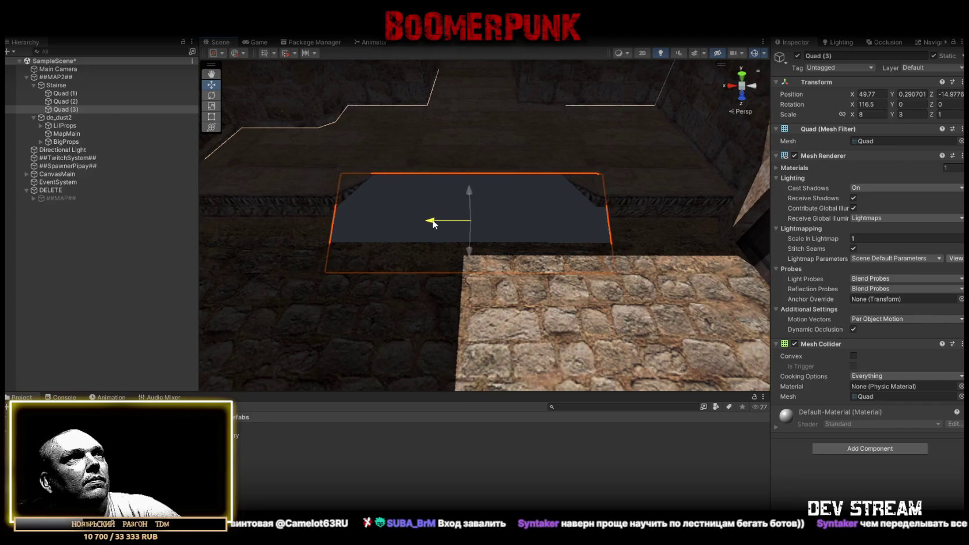
{"action": "mouse_move", "coordinate": [605, 169]}
{"action": "left_mouse_down"}
{"action": "mouse_move", "coordinate": [584, 139]}
{"action": "mouse_move", "coordinate": [530, 115]}
{"action": "mouse_move", "coordinate": [431, 114]}
{"action": "mouse_move", "coordinate": [375, 134]}
{"action": "mouse_move", "coordinate": [619, 182]}
{"action": "mouse_move", "coordinate": [669, 169]}
{"action": "left_mouse_up"}
{"action": "type", "text": "7"}
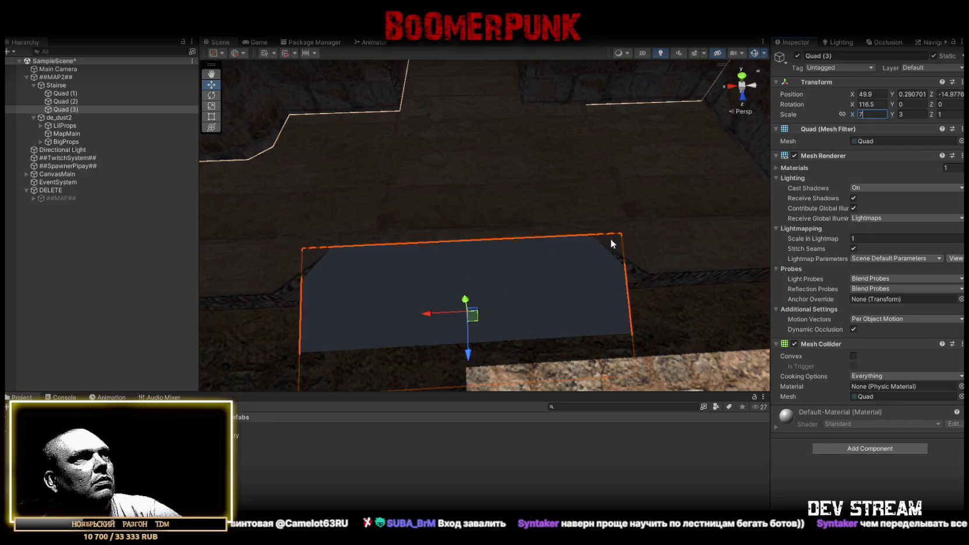
Step: Size the ramp to 6 by 3 and select the new copy, Quad (4), near the arch
{"action": "type", "text": "6"}
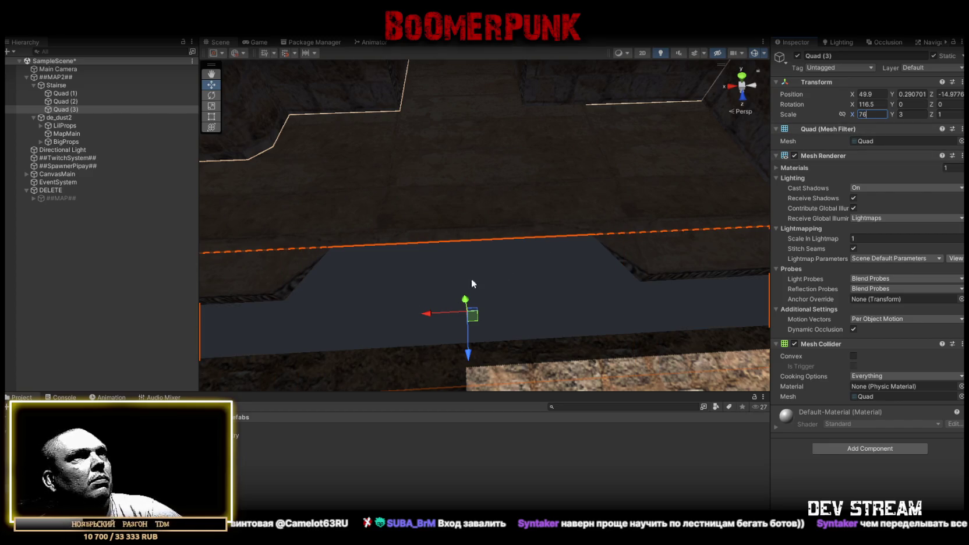
{"action": "type", "text": "6"}
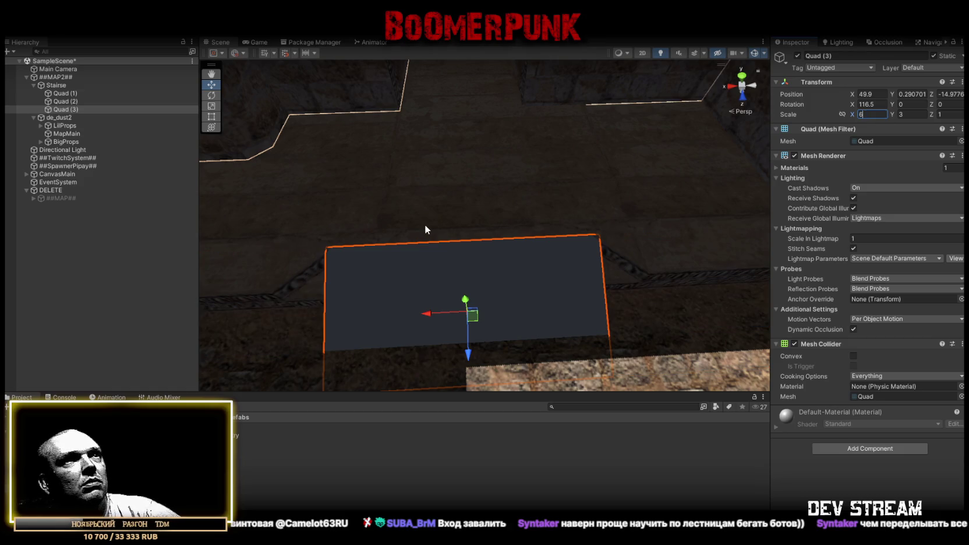
{"action": "mouse_move", "coordinate": [439, 291]}
{"action": "left_mouse_down"}
{"action": "mouse_move", "coordinate": [495, 201]}
{"action": "mouse_move", "coordinate": [510, 143]}
{"action": "mouse_move", "coordinate": [586, 108]}
{"action": "mouse_move", "coordinate": [705, 129]}
{"action": "mouse_move", "coordinate": [364, 134]}
{"action": "mouse_move", "coordinate": [214, 144]}
{"action": "mouse_move", "coordinate": [55, 174]}
{"action": "left_mouse_up"}
{"action": "left_click", "coordinate": [423, 99]}
{"action": "left_click_drag", "start_coordinate": [419, 120], "coordinate": [376, 110]}
{"action": "key", "text": "e"}
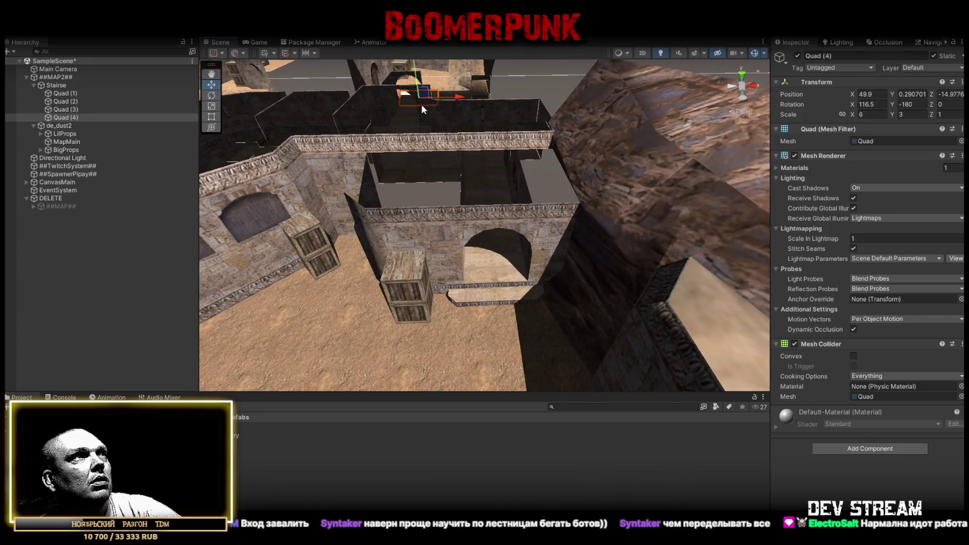
Step: Slide Quad (4) into place beside the arch and set its Scale X to 4
{"action": "left_click_drag", "start_coordinate": [422, 96], "coordinate": [406, 94]}
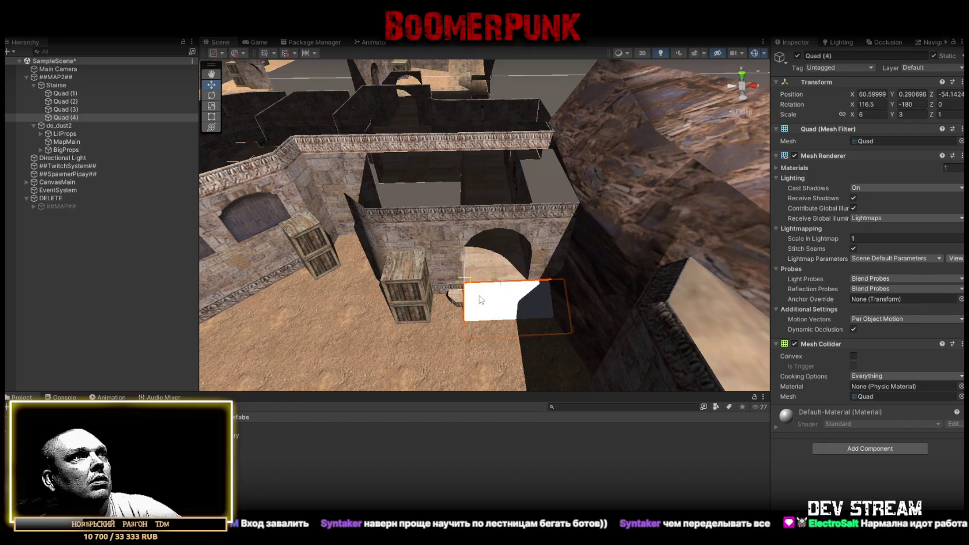
{"action": "scroll", "coordinate": [473, 291], "scroll_direction": "up", "scroll_amount": 5}
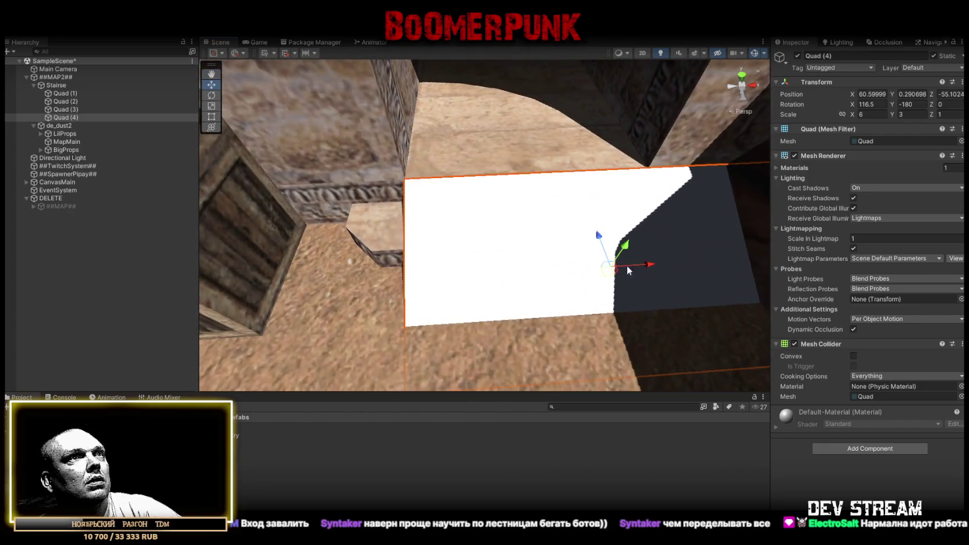
{"action": "left_click_drag", "start_coordinate": [652, 265], "coordinate": [578, 269]}
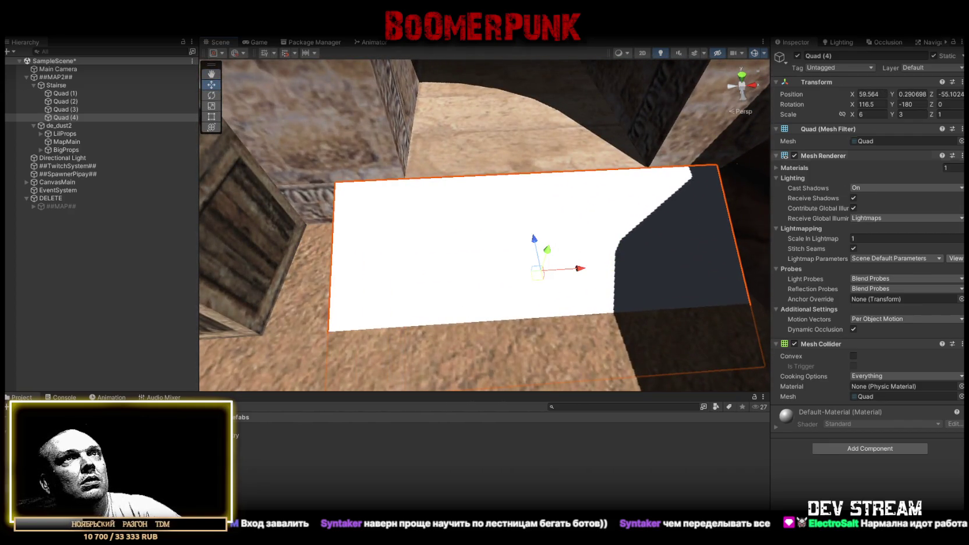
{"action": "left_click", "coordinate": [875, 114]}
{"action": "type", "text": "4"}
Step: Duplicate the ramp as Quad (5), turn it around and move it onto the stairs by the crate
{"action": "left_click_drag", "start_coordinate": [573, 271], "coordinate": [292, 250]}
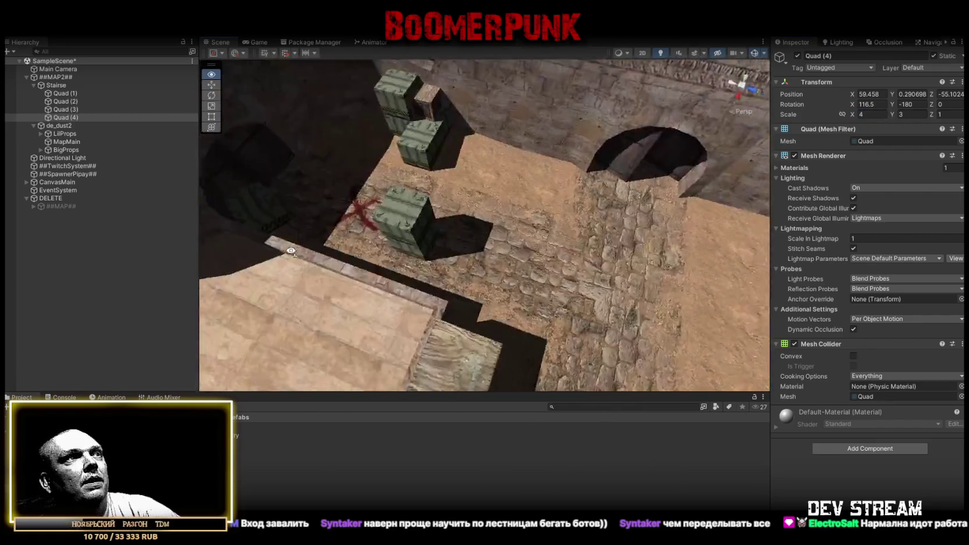
{"action": "scroll", "coordinate": [448, 195], "scroll_direction": "up", "scroll_amount": 5}
{"action": "mouse_move", "coordinate": [448, 195]}
{"action": "left_mouse_down"}
{"action": "mouse_move", "coordinate": [599, 185]}
{"action": "mouse_move", "coordinate": [335, 226]}
{"action": "left_mouse_up"}
{"action": "key", "text": "ctrl+d"}
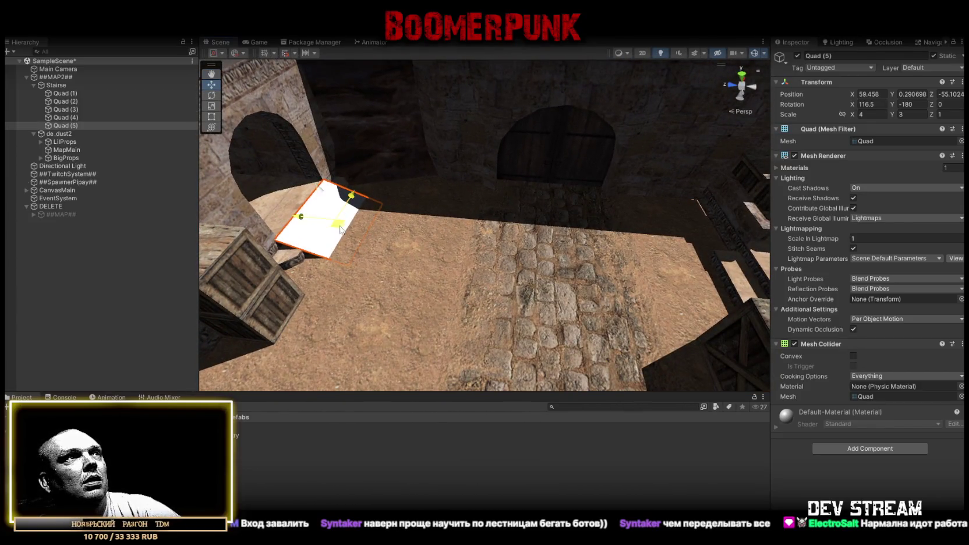
{"action": "key", "text": "f"}
{"action": "key", "text": "e"}
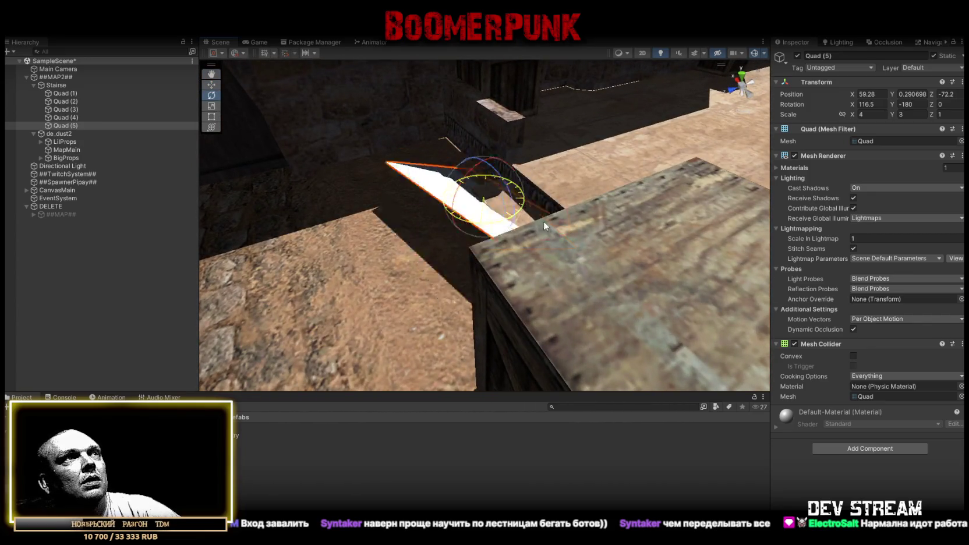
{"action": "left_click_drag", "start_coordinate": [750, 243], "coordinate": [454, 164]}
{"action": "key", "text": "w"}
{"action": "left_click_drag", "start_coordinate": [307, 187], "coordinate": [370, 202]}
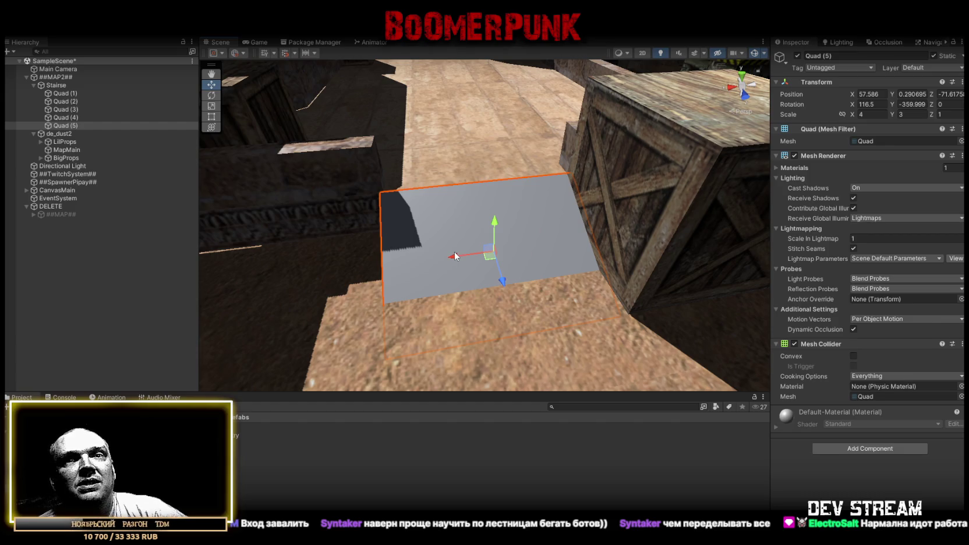
Step: Move Quad (6) over the map onto another staircase near the rock wall
{"action": "mouse_move", "coordinate": [585, 220]}
{"action": "left_mouse_down"}
{"action": "mouse_move", "coordinate": [573, 224]}
{"action": "mouse_move", "coordinate": [671, 216]}
{"action": "mouse_move", "coordinate": [641, 233]}
{"action": "mouse_move", "coordinate": [584, 227]}
{"action": "mouse_move", "coordinate": [473, 250]}
{"action": "left_mouse_up"}
{"action": "key", "text": "d"}
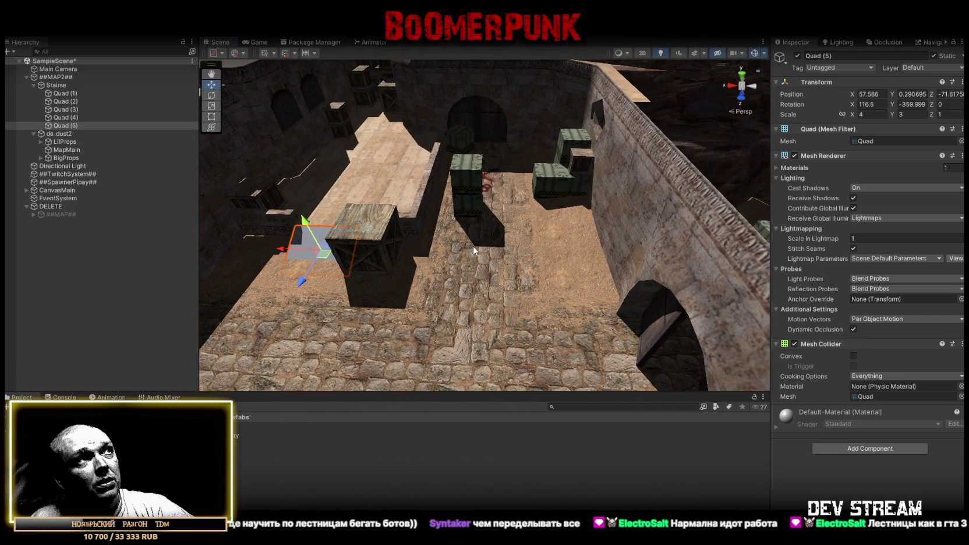
{"action": "mouse_move", "coordinate": [471, 246]}
{"action": "left_mouse_down"}
{"action": "mouse_move", "coordinate": [361, 277]}
{"action": "mouse_move", "coordinate": [501, 248]}
{"action": "mouse_move", "coordinate": [347, 205]}
{"action": "mouse_move", "coordinate": [160, 257]}
{"action": "left_mouse_up"}
{"action": "mouse_move", "coordinate": [107, 312]}
{"action": "left_mouse_down"}
{"action": "mouse_move", "coordinate": [331, 348]}
{"action": "mouse_move", "coordinate": [616, 270]}
{"action": "mouse_move", "coordinate": [363, 238]}
{"action": "mouse_move", "coordinate": [230, 259]}
{"action": "mouse_move", "coordinate": [146, 256]}
{"action": "mouse_move", "coordinate": [545, 152]}
{"action": "left_mouse_up"}
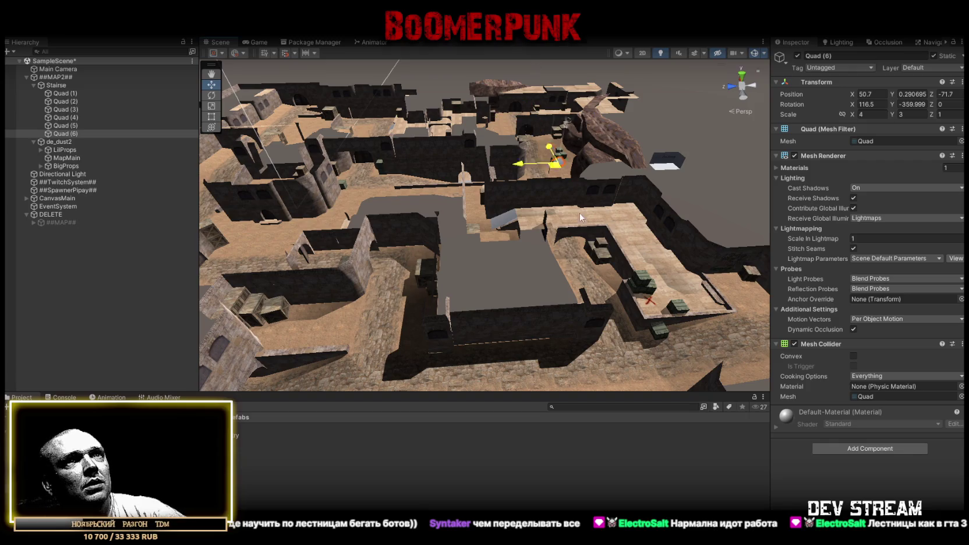
{"action": "left_click_drag", "start_coordinate": [685, 321], "coordinate": [708, 311]}
{"action": "key", "text": "f"}
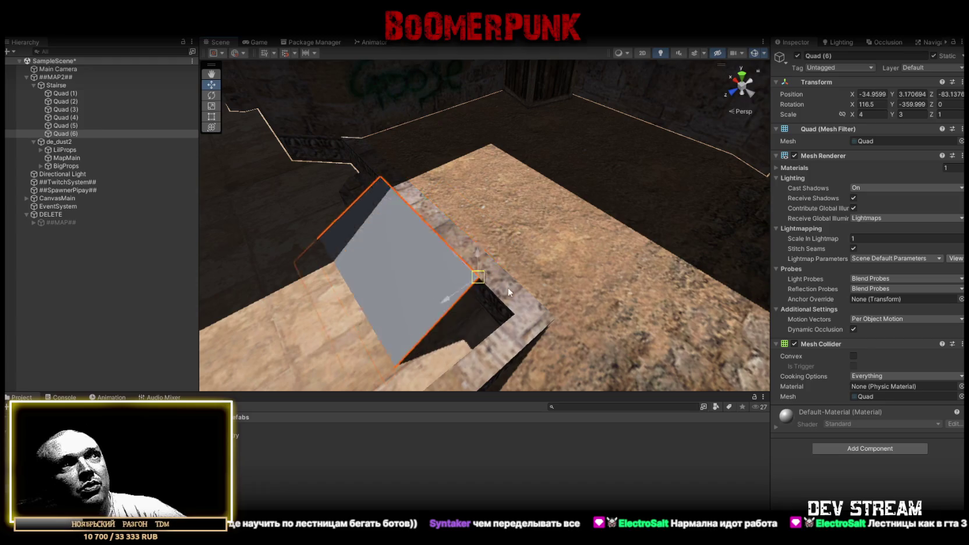
{"action": "left_click_drag", "start_coordinate": [512, 316], "coordinate": [510, 306]}
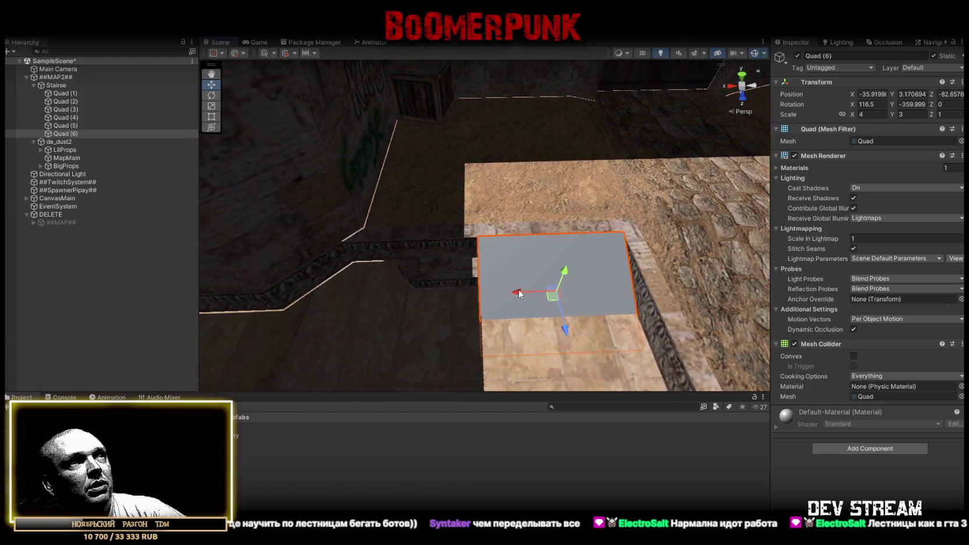
{"action": "mouse_move", "coordinate": [453, 296]}
{"action": "left_mouse_down"}
{"action": "mouse_move", "coordinate": [461, 230]}
{"action": "mouse_move", "coordinate": [358, 149]}
{"action": "mouse_move", "coordinate": [472, 263]}
{"action": "mouse_move", "coordinate": [672, 238]}
{"action": "mouse_move", "coordinate": [474, 189]}
{"action": "left_mouse_up"}
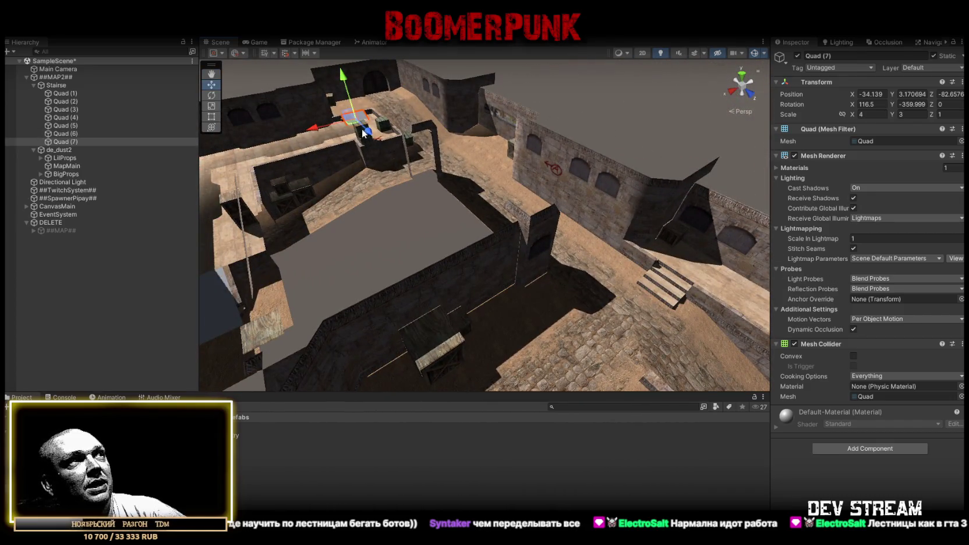
{"action": "key", "text": "f"}
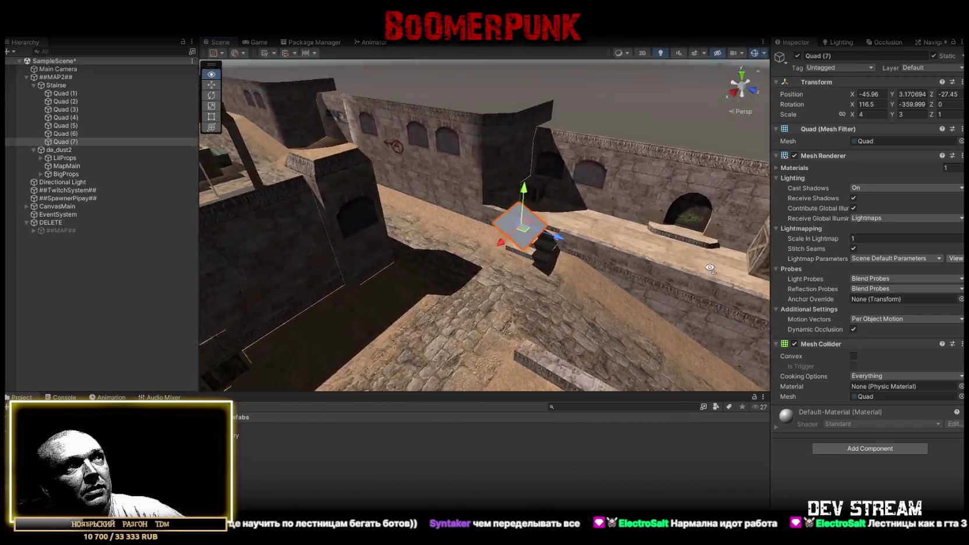
{"action": "key", "text": "e"}
{"action": "mouse_move", "coordinate": [468, 264]}
{"action": "left_mouse_down"}
{"action": "mouse_move", "coordinate": [358, 289]}
{"action": "mouse_move", "coordinate": [569, 314]}
{"action": "mouse_move", "coordinate": [477, 276]}
{"action": "left_mouse_up"}
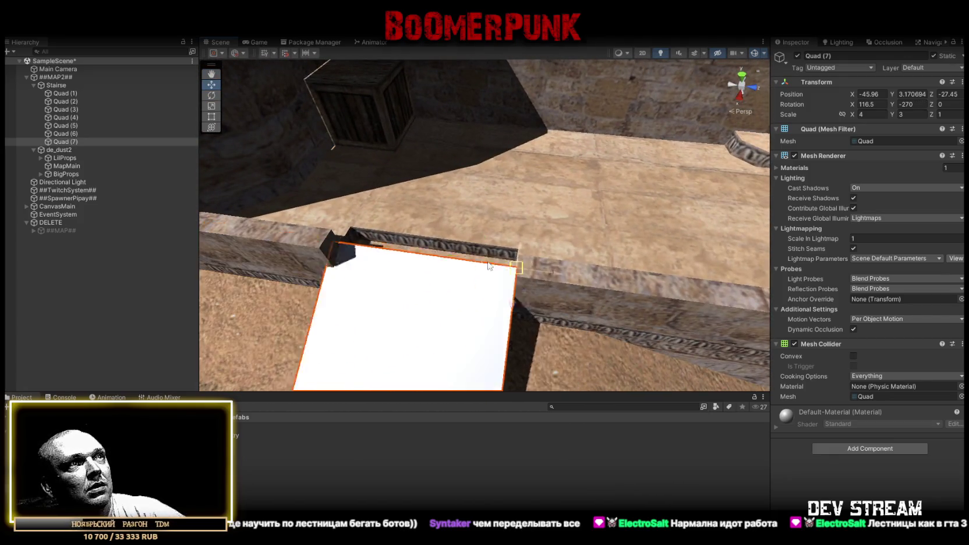
{"action": "left_click_drag", "start_coordinate": [515, 250], "coordinate": [922, 136]}
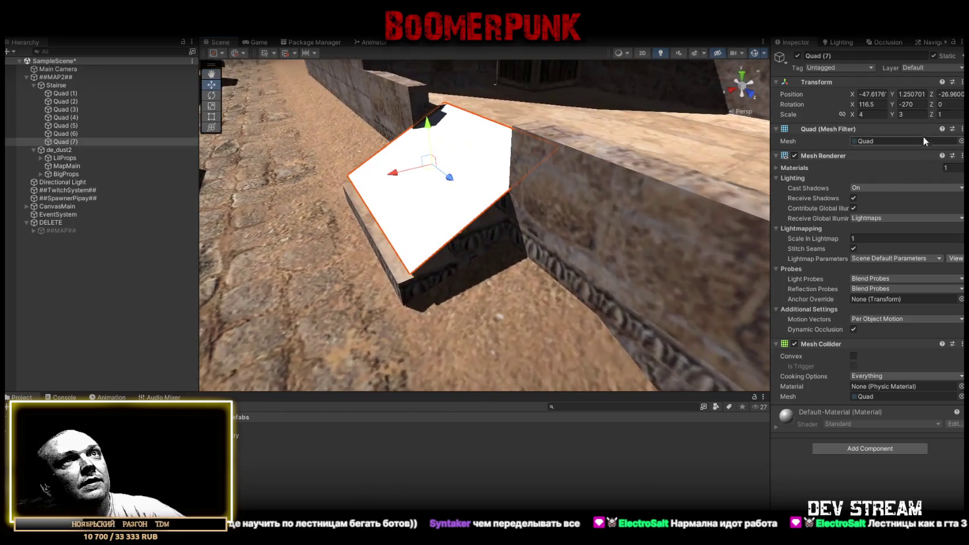
{"action": "type", "text": "5"}
{"action": "left_click_drag", "start_coordinate": [670, 193], "coordinate": [571, 219]}
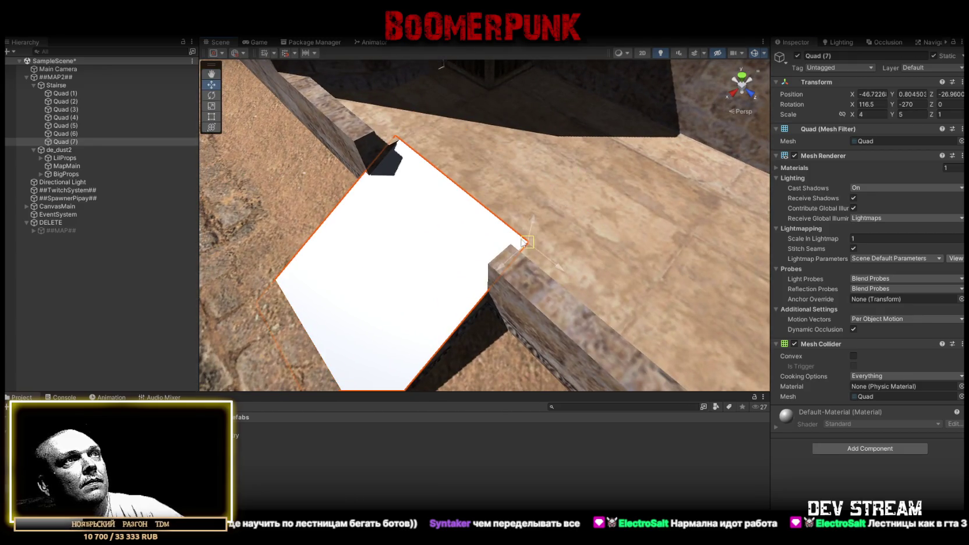
{"action": "mouse_move", "coordinate": [422, 250]}
{"action": "left_mouse_down"}
{"action": "mouse_move", "coordinate": [525, 203]}
{"action": "mouse_move", "coordinate": [381, 128]}
{"action": "mouse_move", "coordinate": [387, 195]}
{"action": "mouse_move", "coordinate": [464, 231]}
{"action": "mouse_move", "coordinate": [322, 190]}
{"action": "mouse_move", "coordinate": [293, 251]}
{"action": "mouse_move", "coordinate": [313, 225]}
{"action": "left_mouse_up"}
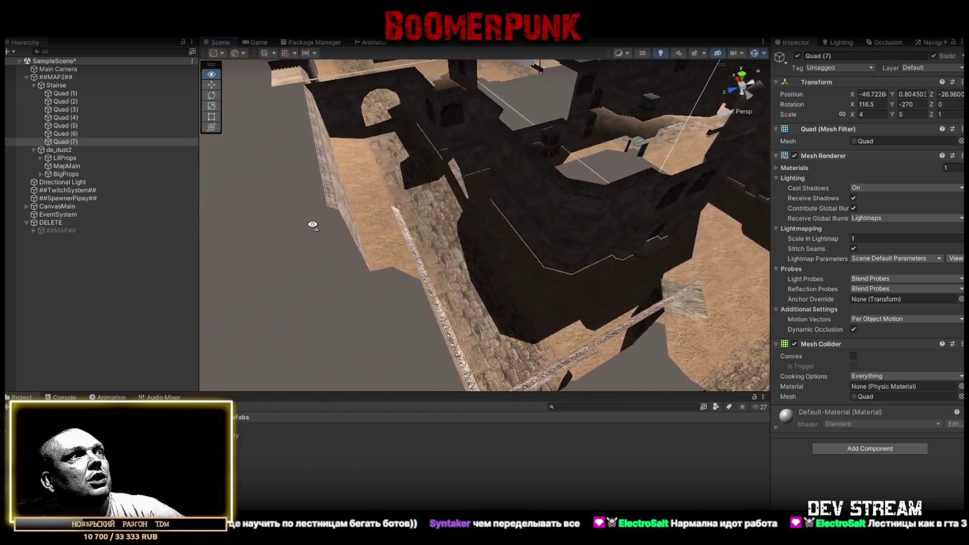
{"action": "mouse_move", "coordinate": [380, 227]}
{"action": "left_mouse_down"}
{"action": "mouse_move", "coordinate": [512, 190]}
{"action": "mouse_move", "coordinate": [761, 255]}
{"action": "mouse_move", "coordinate": [694, 217]}
{"action": "mouse_move", "coordinate": [339, 216]}
{"action": "mouse_move", "coordinate": [320, 231]}
{"action": "mouse_move", "coordinate": [401, 264]}
{"action": "left_mouse_up"}
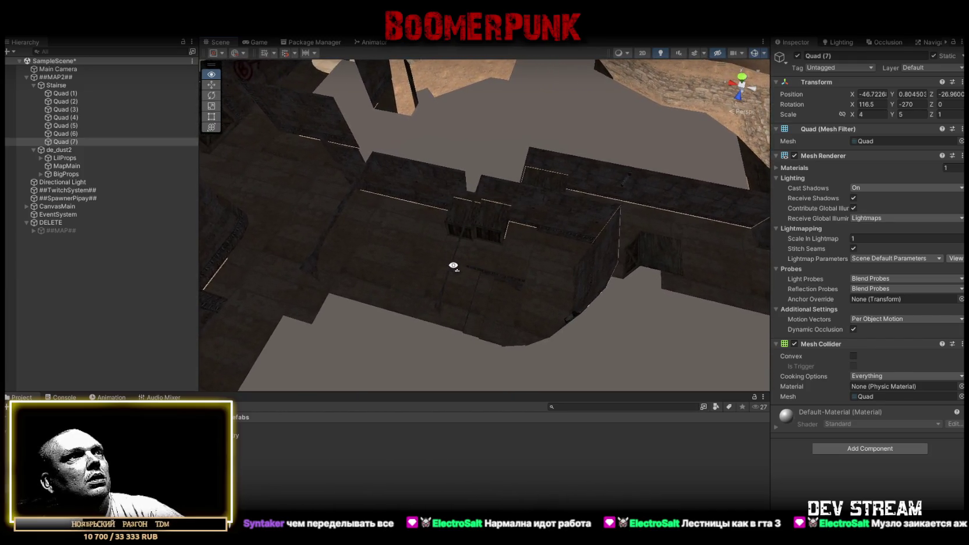
{"action": "mouse_move", "coordinate": [457, 265]}
{"action": "left_mouse_down"}
{"action": "mouse_move", "coordinate": [470, 265]}
{"action": "mouse_move", "coordinate": [411, 244]}
{"action": "mouse_move", "coordinate": [326, 239]}
{"action": "mouse_move", "coordinate": [250, 210]}
{"action": "mouse_move", "coordinate": [306, 227]}
{"action": "left_mouse_up"}
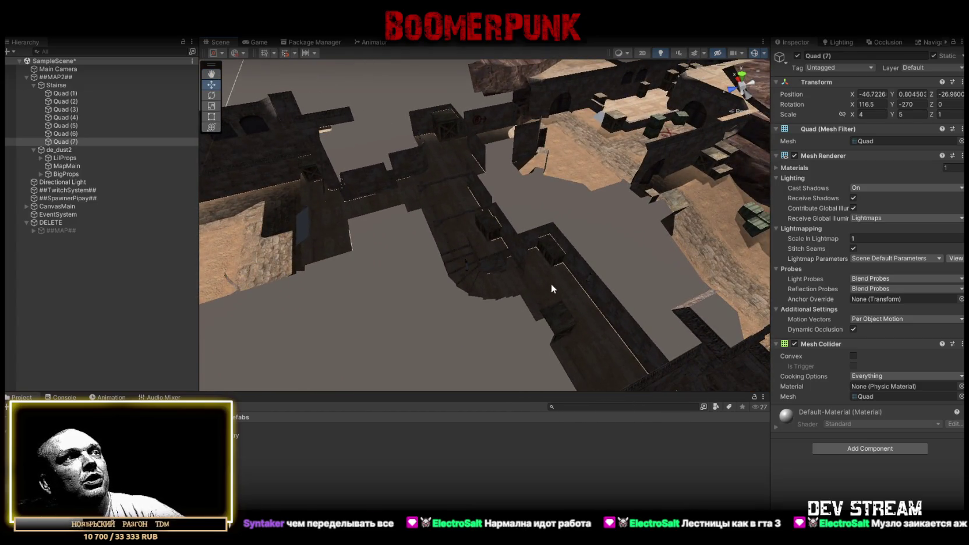
{"action": "mouse_move", "coordinate": [534, 293]}
{"action": "left_mouse_down"}
{"action": "mouse_move", "coordinate": [549, 277]}
{"action": "mouse_move", "coordinate": [524, 285]}
{"action": "mouse_move", "coordinate": [442, 256]}
{"action": "mouse_move", "coordinate": [512, 272]}
{"action": "mouse_move", "coordinate": [560, 221]}
{"action": "mouse_move", "coordinate": [658, 256]}
{"action": "mouse_move", "coordinate": [342, 209]}
{"action": "mouse_move", "coordinate": [460, 230]}
{"action": "mouse_move", "coordinate": [451, 225]}
{"action": "left_mouse_up"}
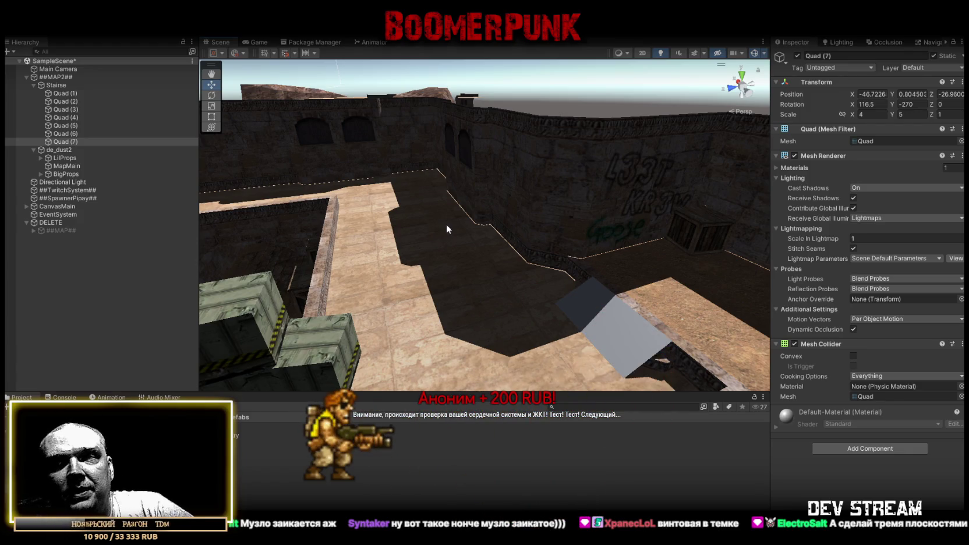
{"action": "mouse_move", "coordinate": [325, 115]}
{"action": "left_mouse_down"}
{"action": "mouse_move", "coordinate": [410, 213]}
{"action": "mouse_move", "coordinate": [446, 225]}
{"action": "left_mouse_up"}
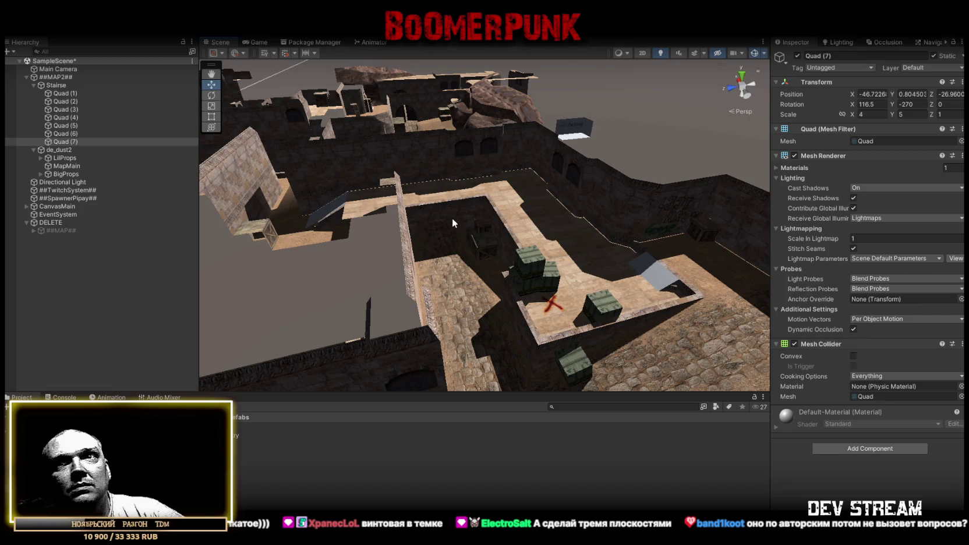
{"action": "mouse_move", "coordinate": [449, 219]}
{"action": "left_mouse_down"}
{"action": "mouse_move", "coordinate": [473, 239]}
{"action": "mouse_move", "coordinate": [255, 230]}
{"action": "mouse_move", "coordinate": [457, 250]}
{"action": "mouse_move", "coordinate": [448, 251]}
{"action": "left_mouse_up"}
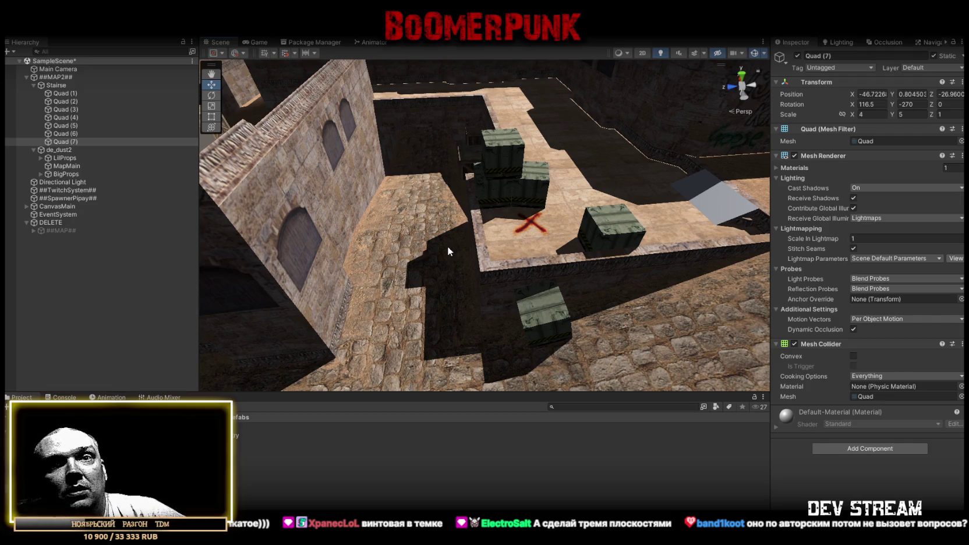
{"action": "mouse_move", "coordinate": [527, 166]}
{"action": "left_mouse_down"}
{"action": "mouse_move", "coordinate": [644, 185]}
{"action": "mouse_move", "coordinate": [516, 182]}
{"action": "mouse_move", "coordinate": [622, 191]}
{"action": "mouse_move", "coordinate": [655, 219]}
{"action": "mouse_move", "coordinate": [516, 142]}
{"action": "mouse_move", "coordinate": [378, 213]}
{"action": "left_mouse_up"}
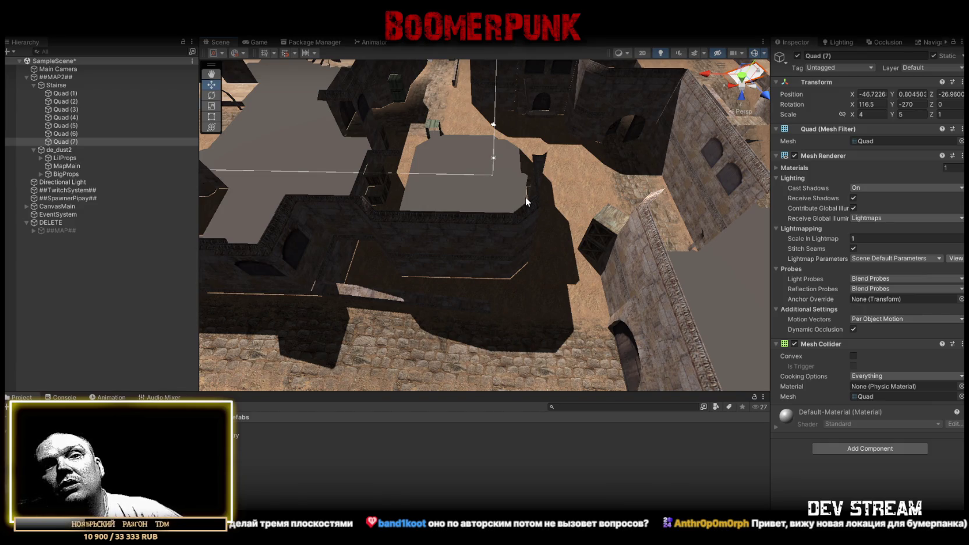
{"action": "left_click_drag", "start_coordinate": [528, 223], "coordinate": [459, 210]}
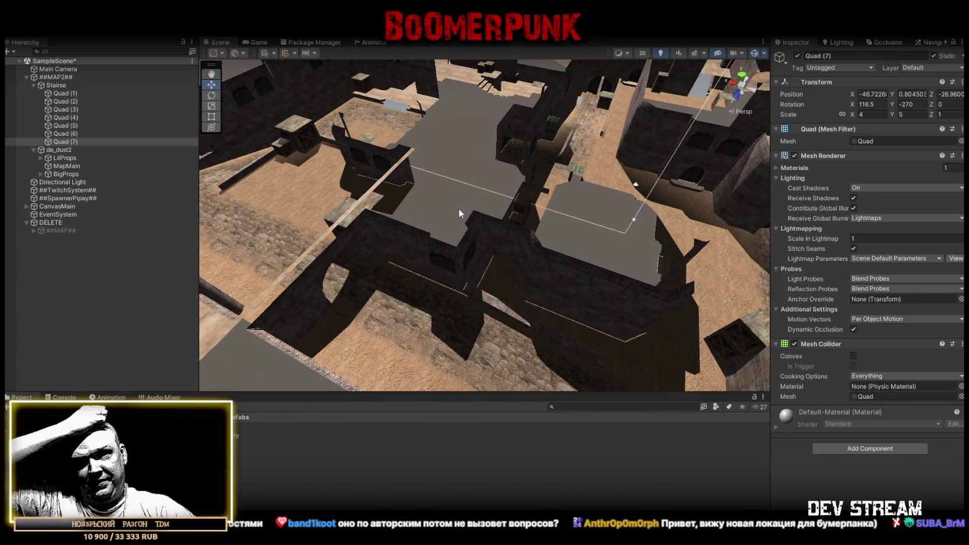
{"action": "mouse_move", "coordinate": [497, 207]}
{"action": "left_mouse_down"}
{"action": "mouse_move", "coordinate": [515, 168]}
{"action": "mouse_move", "coordinate": [579, 152]}
{"action": "mouse_move", "coordinate": [601, 158]}
{"action": "left_mouse_up"}
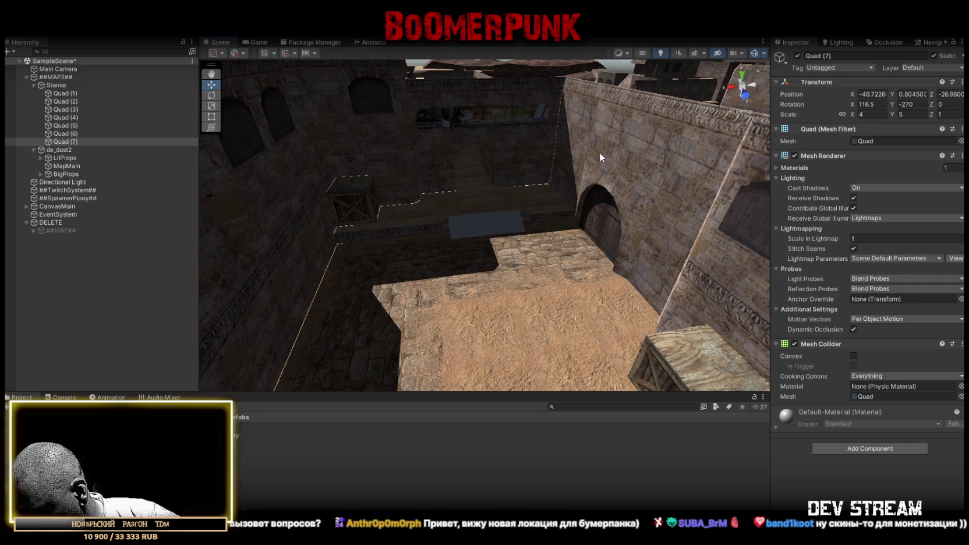
{"action": "mouse_move", "coordinate": [524, 155]}
{"action": "left_mouse_down"}
{"action": "mouse_move", "coordinate": [473, 179]}
{"action": "mouse_move", "coordinate": [539, 199]}
{"action": "mouse_move", "coordinate": [414, 169]}
{"action": "mouse_move", "coordinate": [539, 211]}
{"action": "mouse_move", "coordinate": [334, 204]}
{"action": "mouse_move", "coordinate": [264, 176]}
{"action": "mouse_move", "coordinate": [309, 153]}
{"action": "left_mouse_up"}
{"action": "mouse_move", "coordinate": [478, 130]}
{"action": "left_mouse_down"}
{"action": "mouse_move", "coordinate": [318, 91]}
{"action": "mouse_move", "coordinate": [537, 100]}
{"action": "mouse_move", "coordinate": [37, 84]}
{"action": "mouse_move", "coordinate": [293, 51]}
{"action": "mouse_move", "coordinate": [544, 132]}
{"action": "mouse_move", "coordinate": [304, 161]}
{"action": "mouse_move", "coordinate": [625, 194]}
{"action": "mouse_move", "coordinate": [587, 184]}
{"action": "mouse_move", "coordinate": [607, 182]}
{"action": "left_mouse_up"}
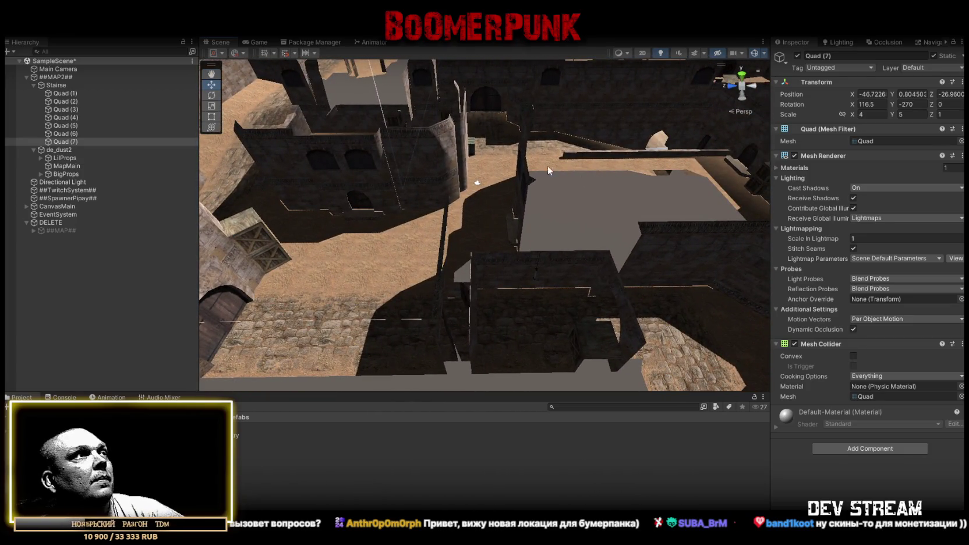
{"action": "mouse_move", "coordinate": [443, 202]}
{"action": "left_mouse_down"}
{"action": "mouse_move", "coordinate": [390, 186]}
{"action": "mouse_move", "coordinate": [579, 167]}
{"action": "mouse_move", "coordinate": [694, 174]}
{"action": "mouse_move", "coordinate": [697, 160]}
{"action": "mouse_move", "coordinate": [716, 190]}
{"action": "mouse_move", "coordinate": [270, 324]}
{"action": "left_mouse_up"}
{"action": "key", "text": "w"}
{"action": "key", "text": "ctrl+d"}
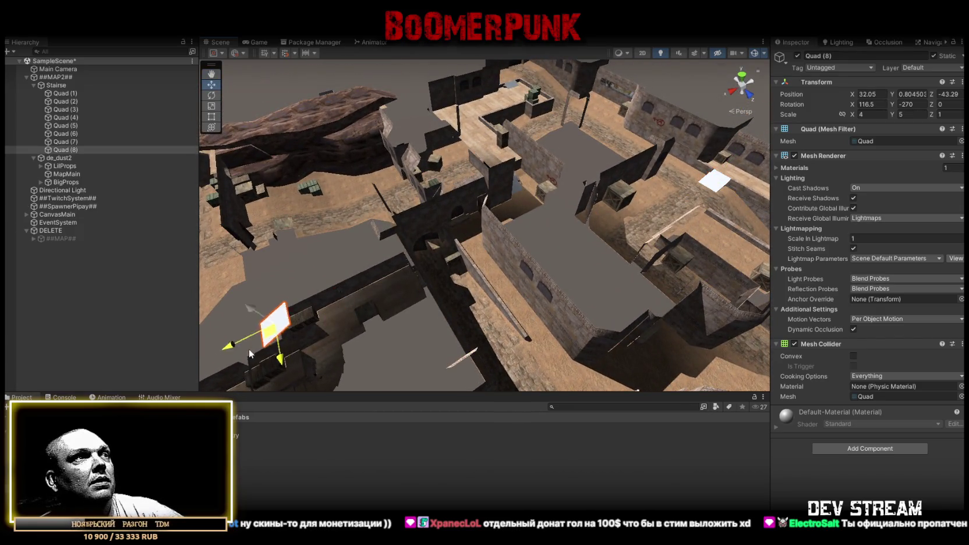
Step: Place the copied Quad (8) on the next staircase and set its Scale Y to 1.05
{"action": "key", "text": "f"}
{"action": "left_click_drag", "start_coordinate": [224, 286], "coordinate": [318, 276]}
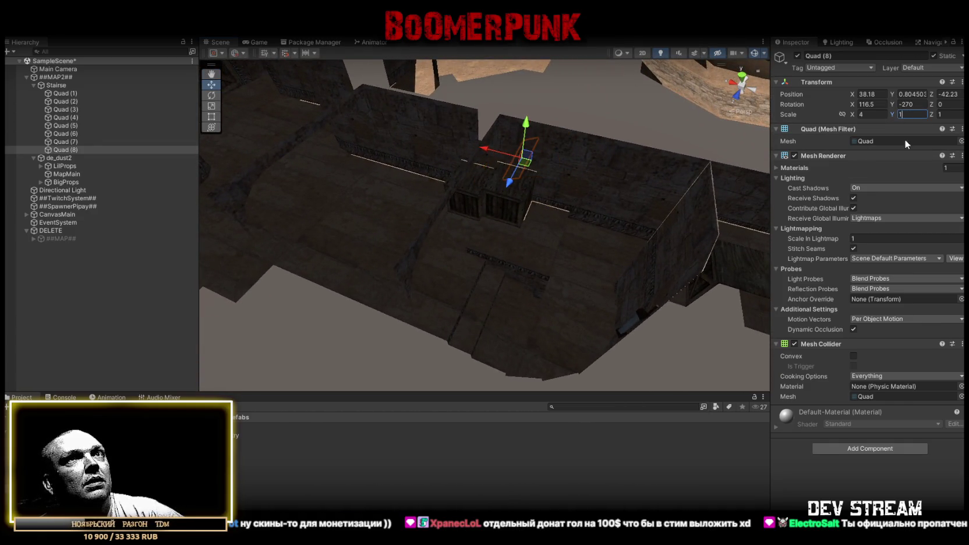
{"action": "left_click_drag", "start_coordinate": [640, 169], "coordinate": [574, 161]}
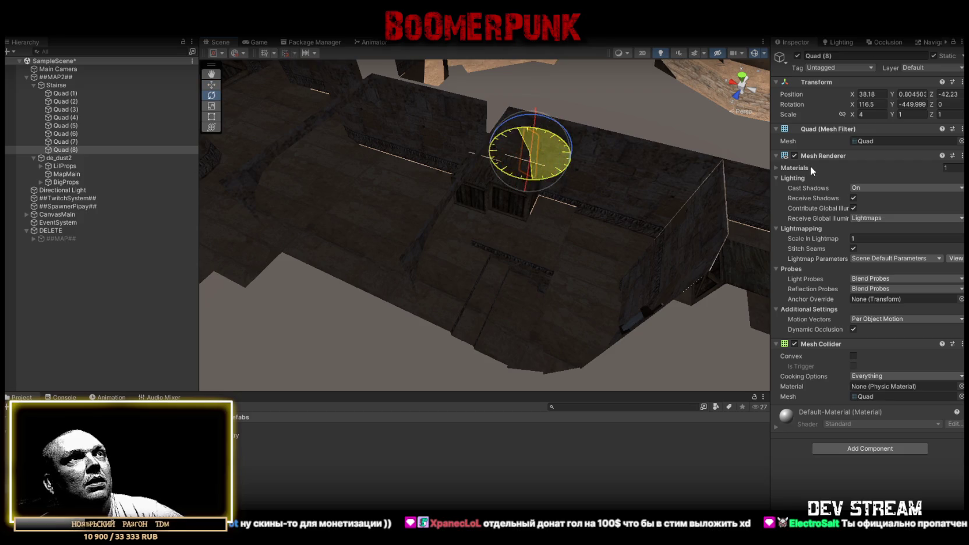
{"action": "scroll", "coordinate": [566, 151], "scroll_direction": "up", "scroll_amount": 3}
{"action": "key", "text": "w"}
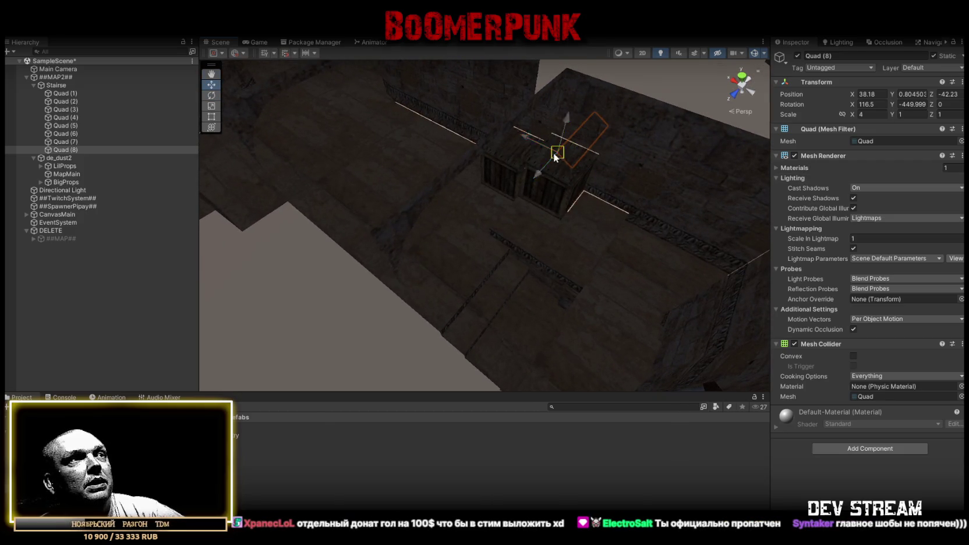
{"action": "mouse_move", "coordinate": [555, 277]}
{"action": "left_mouse_down"}
{"action": "mouse_move", "coordinate": [573, 252]}
{"action": "mouse_move", "coordinate": [524, 222]}
{"action": "mouse_move", "coordinate": [525, 192]}
{"action": "mouse_move", "coordinate": [676, 137]}
{"action": "left_mouse_up"}
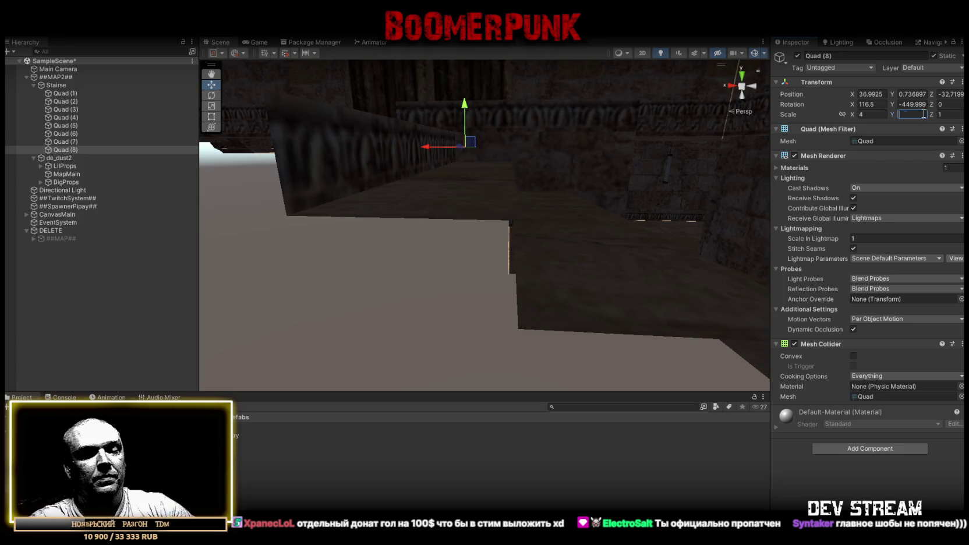
{"action": "type", "text": "05"}
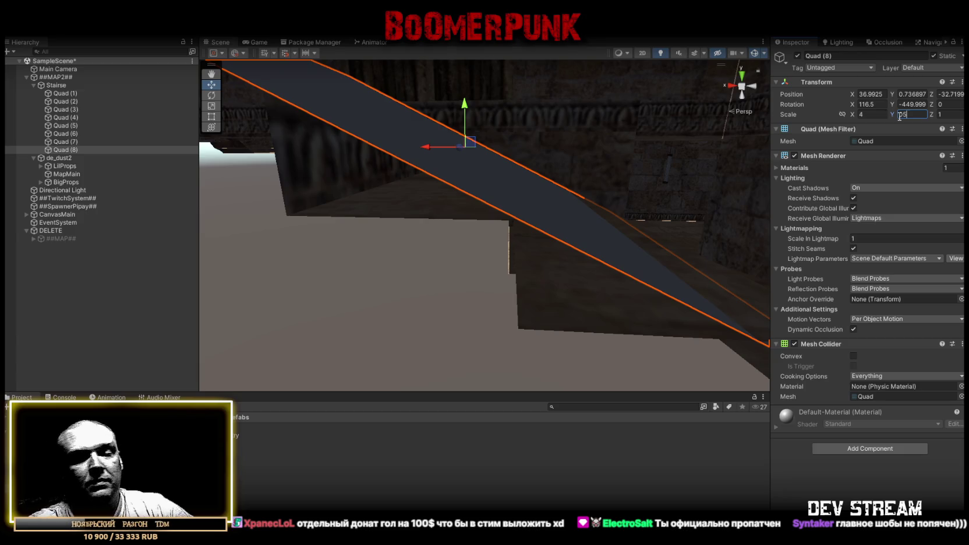
{"action": "key", "text": "BackSpace"}
{"action": "key", "text": "BackSpace"}
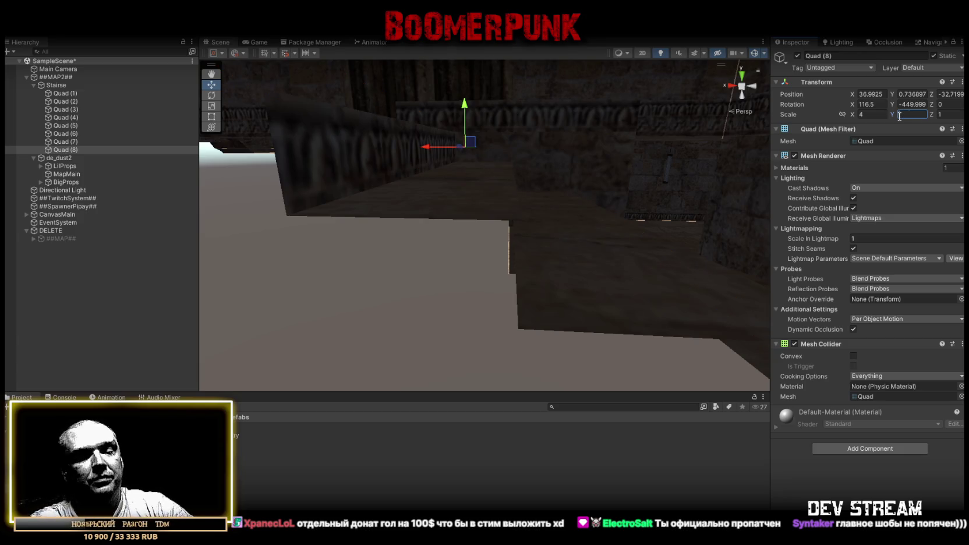
{"action": "type", "text": "1.05"}
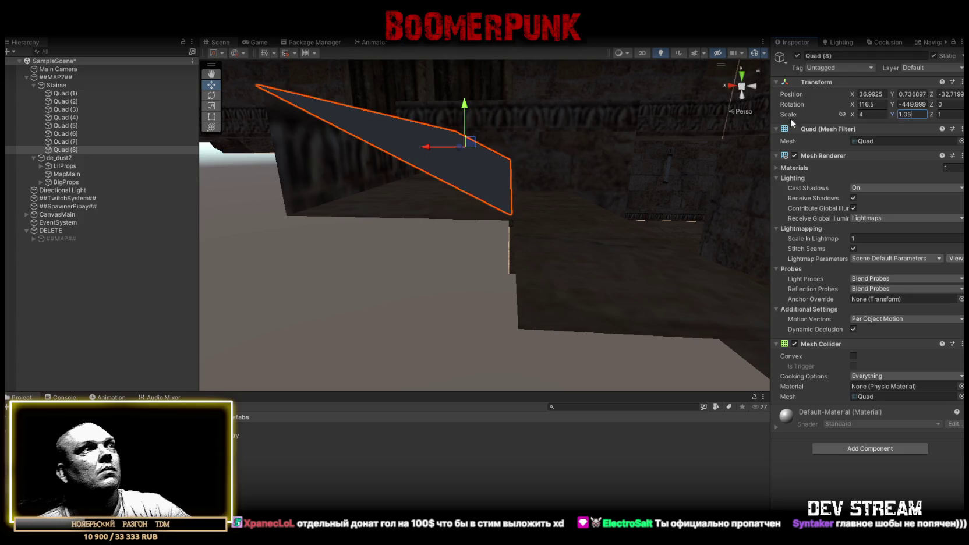
{"action": "mouse_move", "coordinate": [526, 263]}
{"action": "left_mouse_down"}
{"action": "mouse_move", "coordinate": [524, 176]}
{"action": "mouse_move", "coordinate": [614, 223]}
{"action": "mouse_move", "coordinate": [566, 223]}
{"action": "mouse_move", "coordinate": [479, 268]}
{"action": "mouse_move", "coordinate": [372, 269]}
{"action": "mouse_move", "coordinate": [329, 282]}
{"action": "left_mouse_up"}
Step: Duplicate Quad (8) as Quad (9), then duplicate again for the next step
{"action": "key", "text": "ctrl+d"}
{"action": "mouse_move", "coordinate": [502, 203]}
{"action": "left_mouse_down"}
{"action": "mouse_move", "coordinate": [641, 108]}
{"action": "mouse_move", "coordinate": [636, 227]}
{"action": "mouse_move", "coordinate": [608, 191]}
{"action": "mouse_move", "coordinate": [687, 147]}
{"action": "mouse_move", "coordinate": [715, 163]}
{"action": "mouse_move", "coordinate": [562, 234]}
{"action": "left_mouse_up"}
{"action": "key", "text": "ctrl+d"}
Step: Vertex-snap Quad (10) onto the next step and turn it to follow the stair curve
{"action": "mouse_move", "coordinate": [488, 176]}
{"action": "left_mouse_down"}
{"action": "mouse_move", "coordinate": [463, 241]}
{"action": "mouse_move", "coordinate": [512, 255]}
{"action": "mouse_move", "coordinate": [506, 261]}
{"action": "left_mouse_up"}
{"action": "key", "text": "e"}
{"action": "key", "text": "w"}
{"action": "key", "text": "v"}
{"action": "left_click_drag", "start_coordinate": [610, 187], "coordinate": [611, 225]}
{"action": "key", "text": "e"}
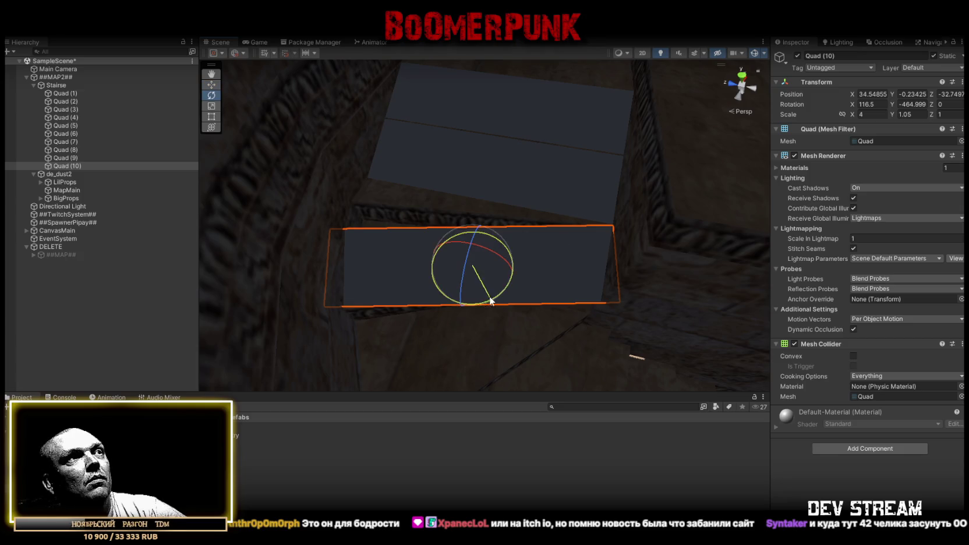
{"action": "left_click_drag", "start_coordinate": [491, 300], "coordinate": [475, 298]}
{"action": "key", "text": "w"}
{"action": "key", "text": "v"}
{"action": "left_click", "coordinate": [623, 241]}
{"action": "left_click", "coordinate": [572, 241]}
{"action": "mouse_move", "coordinate": [620, 239]}
{"action": "left_mouse_down"}
{"action": "mouse_move", "coordinate": [601, 216]}
{"action": "mouse_move", "coordinate": [532, 216]}
{"action": "mouse_move", "coordinate": [454, 274]}
{"action": "mouse_move", "coordinate": [462, 292]}
{"action": "left_mouse_up"}
Step: Duplicate Quad (10) as Quad (11) and set Quad (10)'s Rotation Y to -97
{"action": "key", "text": "ctrl+d"}
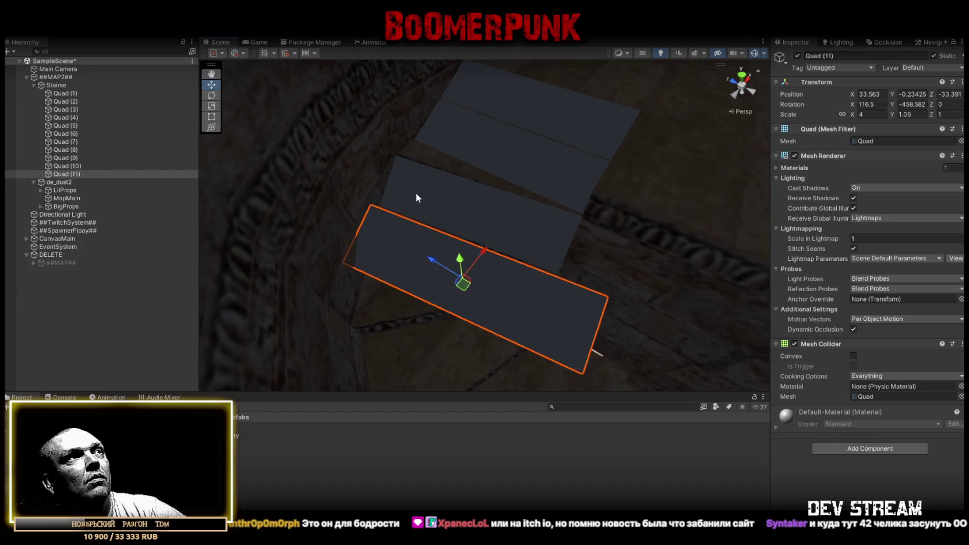
{"action": "left_click", "coordinate": [416, 195]}
{"action": "key", "text": "f"}
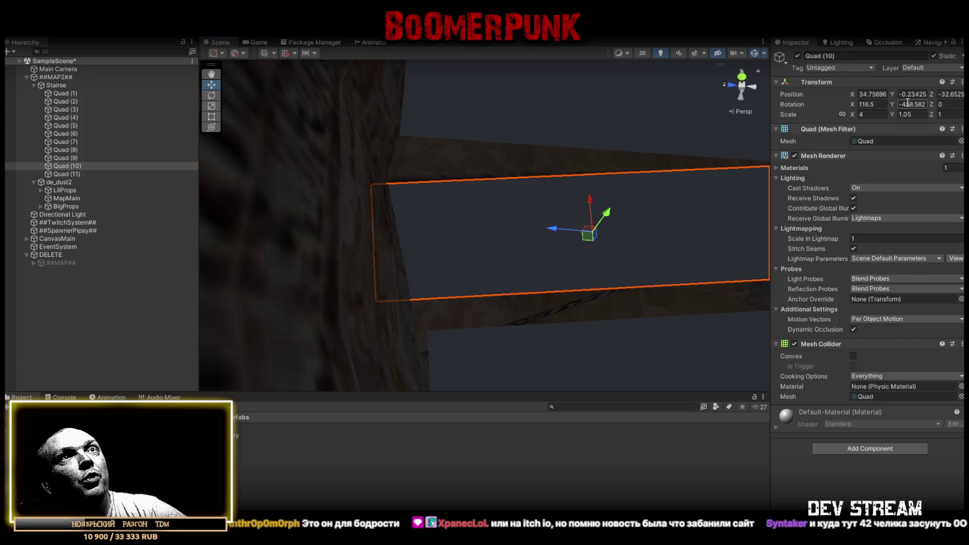
{"action": "mouse_move", "coordinate": [589, 270]}
{"action": "left_mouse_down"}
{"action": "mouse_move", "coordinate": [313, 246]}
{"action": "mouse_move", "coordinate": [16, 267]}
{"action": "mouse_move", "coordinate": [48, 267]}
{"action": "left_mouse_up"}
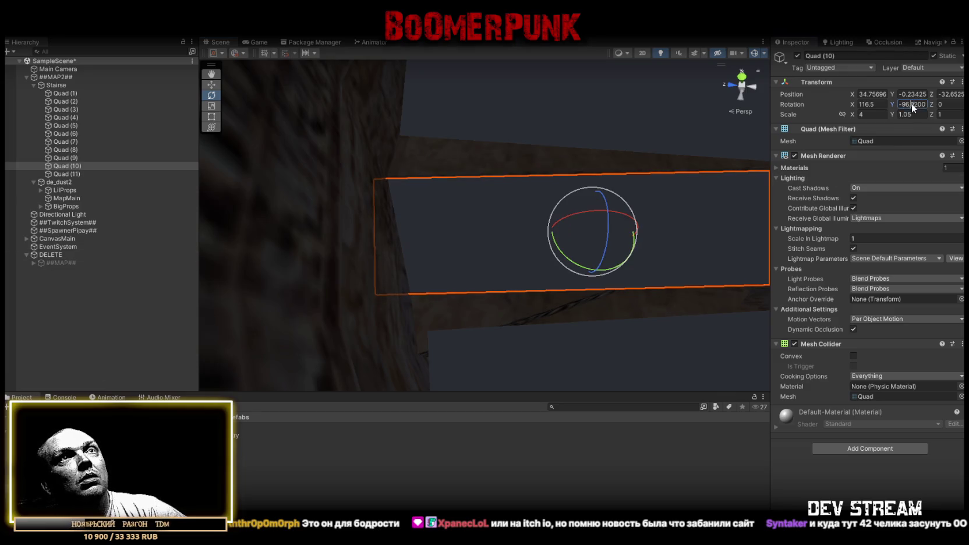
{"action": "mouse_move", "coordinate": [648, 165]}
{"action": "left_mouse_down"}
{"action": "mouse_move", "coordinate": [608, 194]}
{"action": "mouse_move", "coordinate": [664, 186]}
{"action": "mouse_move", "coordinate": [486, 174]}
{"action": "mouse_move", "coordinate": [504, 178]}
{"action": "mouse_move", "coordinate": [660, 313]}
{"action": "mouse_move", "coordinate": [675, 309]}
{"action": "left_mouse_up"}
{"action": "type", "text": "-90"}
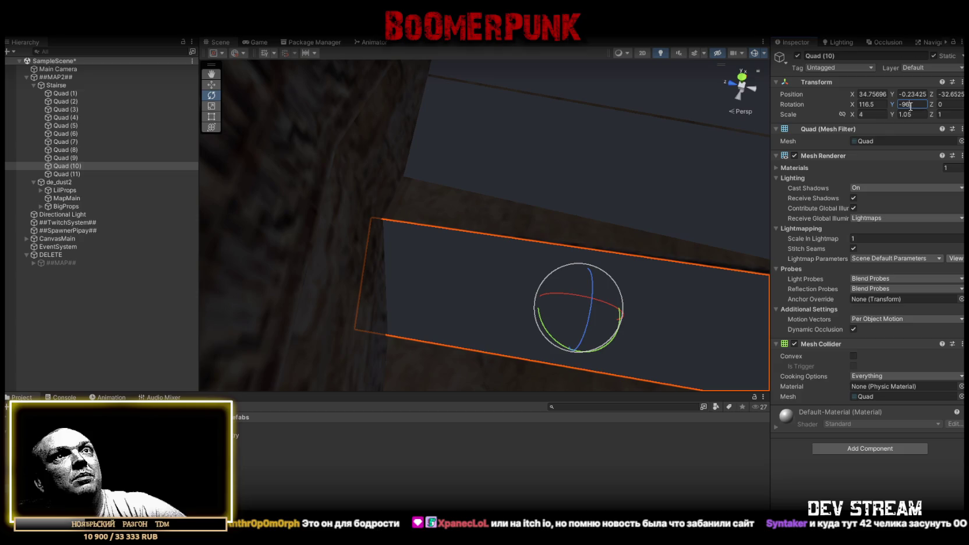
{"action": "type", "text": "-97"}
{"action": "key", "text": "Return"}
{"action": "mouse_move", "coordinate": [442, 216]}
{"action": "left_mouse_down"}
{"action": "mouse_move", "coordinate": [376, 203]}
{"action": "mouse_move", "coordinate": [633, 174]}
{"action": "mouse_move", "coordinate": [478, 182]}
{"action": "mouse_move", "coordinate": [387, 208]}
{"action": "left_mouse_up"}
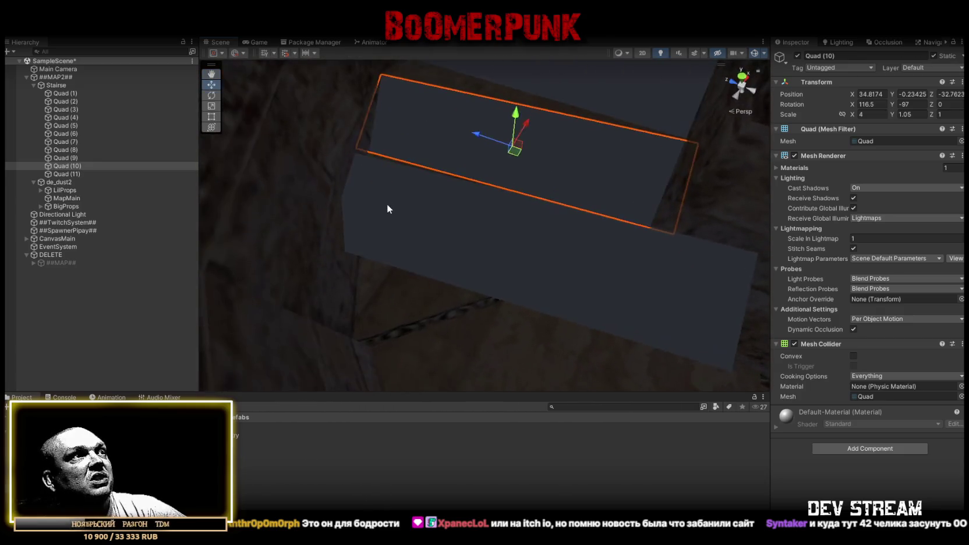
{"action": "left_click", "coordinate": [387, 208]}
Step: Replace Quad (11) with a fresh copy of Quad (10), turned about -120 and snapped onto the next step
{"action": "key", "text": "e"}
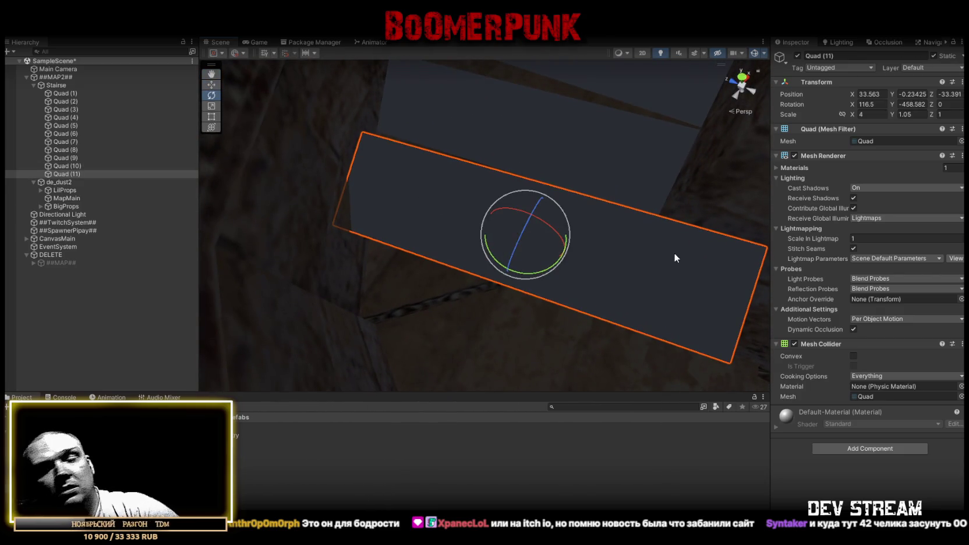
{"action": "key", "text": "Delete"}
{"action": "left_click", "coordinate": [554, 159]}
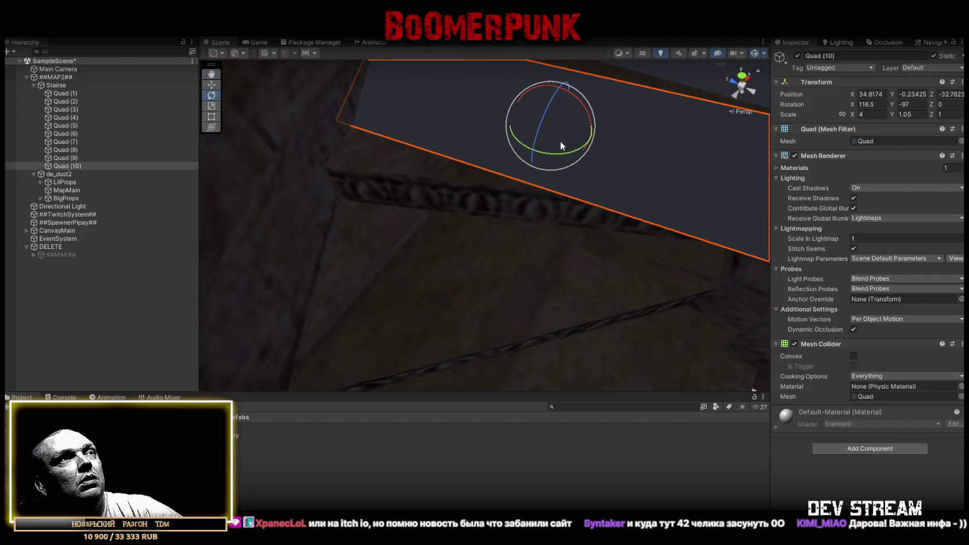
{"action": "key", "text": "ctrl+d"}
{"action": "left_click_drag", "start_coordinate": [553, 155], "coordinate": [587, 163]}
{"action": "key", "text": "w"}
{"action": "key", "text": "v"}
{"action": "mouse_move", "coordinate": [315, 66]}
{"action": "left_mouse_down"}
{"action": "mouse_move", "coordinate": [335, 118]}
{"action": "mouse_move", "coordinate": [343, 193]}
{"action": "mouse_move", "coordinate": [350, 181]}
{"action": "left_mouse_up"}
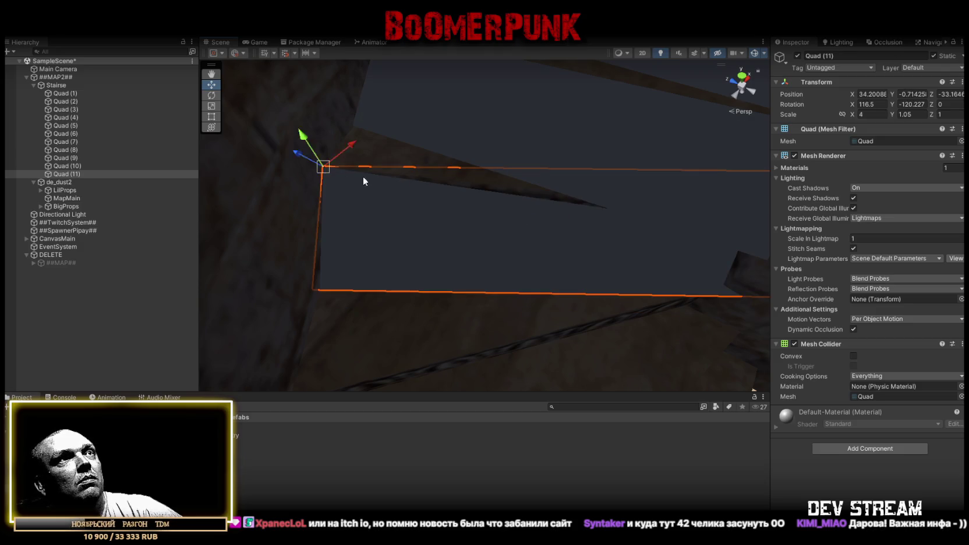
{"action": "key", "text": "f"}
{"action": "mouse_move", "coordinate": [503, 242]}
{"action": "left_mouse_down"}
{"action": "mouse_move", "coordinate": [566, 208]}
{"action": "mouse_move", "coordinate": [666, 257]}
{"action": "mouse_move", "coordinate": [617, 175]}
{"action": "mouse_move", "coordinate": [693, 141]}
{"action": "mouse_move", "coordinate": [322, 208]}
{"action": "mouse_move", "coordinate": [328, 224]}
{"action": "left_mouse_up"}
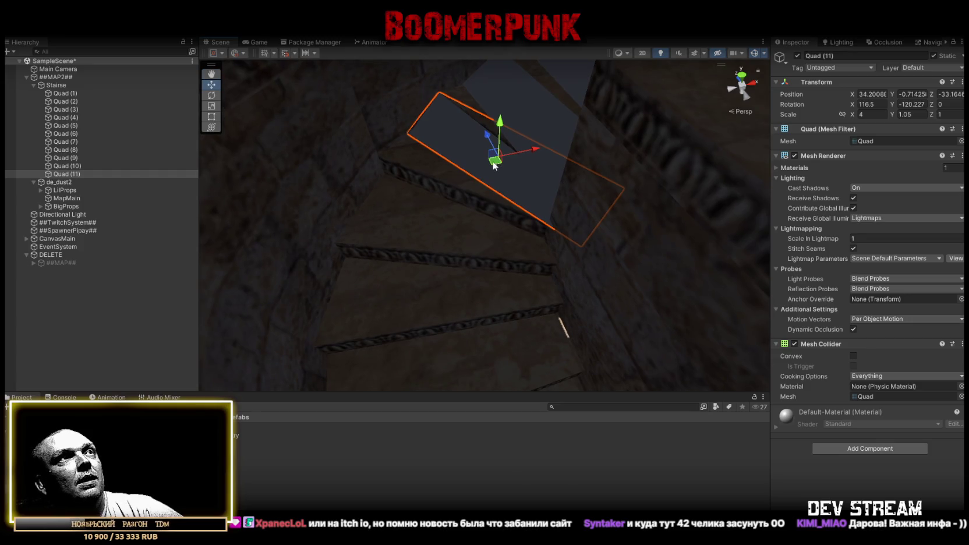
Step: Add Quad (12) and Quad (13), each snapped and turned onto the following stair steps
{"action": "key", "text": "ctrl+d"}
{"action": "mouse_move", "coordinate": [493, 166]}
{"action": "left_mouse_down"}
{"action": "mouse_move", "coordinate": [406, 242]}
{"action": "mouse_move", "coordinate": [460, 263]}
{"action": "left_mouse_up"}
{"action": "key", "text": "w"}
{"action": "mouse_move", "coordinate": [306, 173]}
{"action": "left_mouse_down"}
{"action": "mouse_move", "coordinate": [333, 163]}
{"action": "mouse_move", "coordinate": [402, 181]}
{"action": "mouse_move", "coordinate": [478, 113]}
{"action": "mouse_move", "coordinate": [405, 164]}
{"action": "mouse_move", "coordinate": [492, 192]}
{"action": "mouse_move", "coordinate": [475, 280]}
{"action": "mouse_move", "coordinate": [513, 297]}
{"action": "left_mouse_up"}
{"action": "key", "text": "ctrl+d"}
{"action": "key", "text": "e"}
{"action": "key", "text": "w"}
{"action": "mouse_move", "coordinate": [381, 234]}
{"action": "left_mouse_down"}
{"action": "mouse_move", "coordinate": [360, 214]}
{"action": "mouse_move", "coordinate": [406, 195]}
{"action": "mouse_move", "coordinate": [443, 210]}
{"action": "mouse_move", "coordinate": [486, 208]}
{"action": "mouse_move", "coordinate": [490, 177]}
{"action": "mouse_move", "coordinate": [602, 187]}
{"action": "mouse_move", "coordinate": [571, 191]}
{"action": "left_mouse_up"}
{"action": "mouse_move", "coordinate": [605, 218]}
{"action": "left_mouse_down"}
{"action": "mouse_move", "coordinate": [564, 233]}
{"action": "mouse_move", "coordinate": [583, 227]}
{"action": "left_mouse_up"}
{"action": "mouse_move", "coordinate": [500, 233]}
{"action": "left_mouse_down"}
{"action": "mouse_move", "coordinate": [467, 220]}
{"action": "mouse_move", "coordinate": [424, 251]}
{"action": "mouse_move", "coordinate": [501, 229]}
{"action": "left_mouse_up"}
Step: Duplicate Quad (13) as Quad (14), set Rotation Y to -180, and move it over its step
{"action": "key", "text": "ctrl+d"}
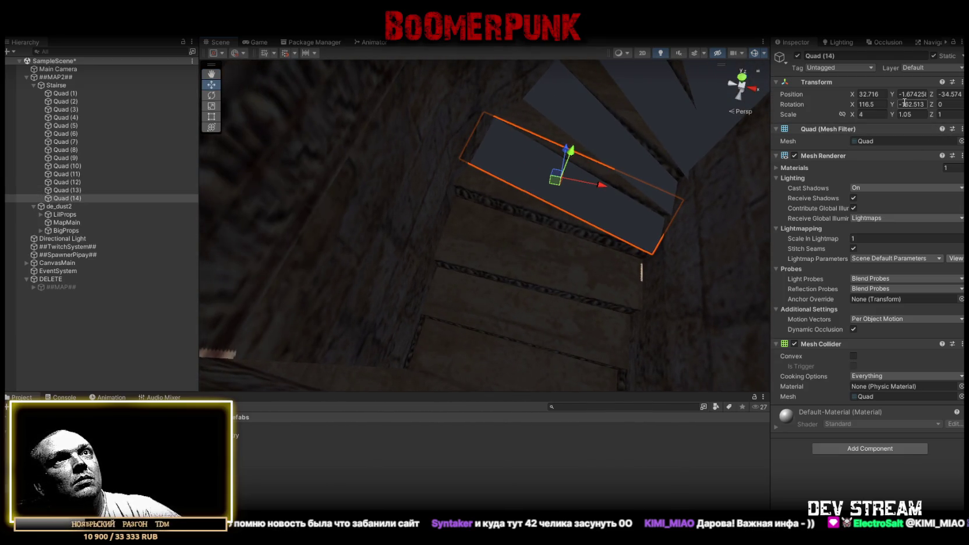
{"action": "type", "text": "-180"}
{"action": "key", "text": "Return"}
{"action": "scroll", "coordinate": [432, 115], "scroll_direction": "up", "scroll_amount": 5}
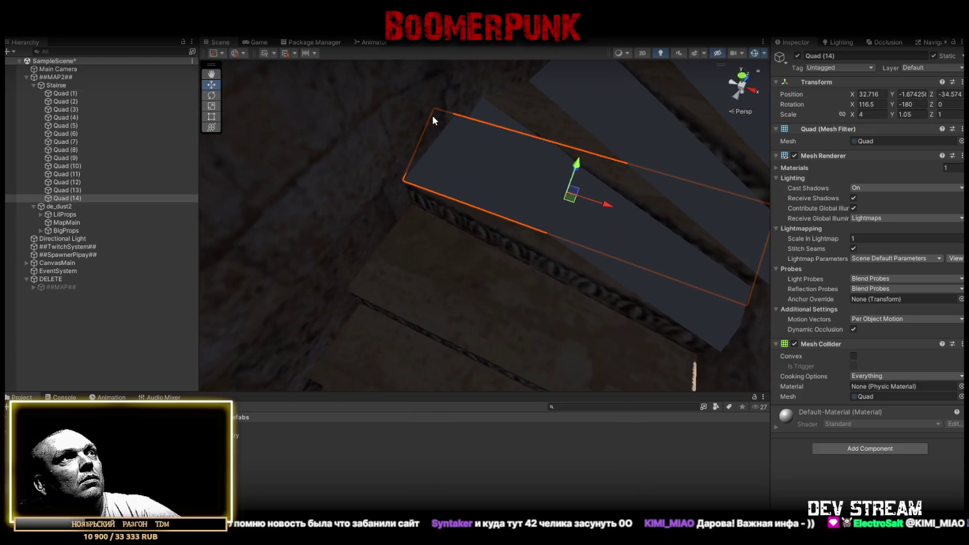
{"action": "mouse_move", "coordinate": [433, 115]}
{"action": "left_mouse_down"}
{"action": "mouse_move", "coordinate": [403, 197]}
{"action": "mouse_move", "coordinate": [469, 216]}
{"action": "mouse_move", "coordinate": [411, 193]}
{"action": "left_mouse_up"}
{"action": "left_click", "coordinate": [403, 173]}
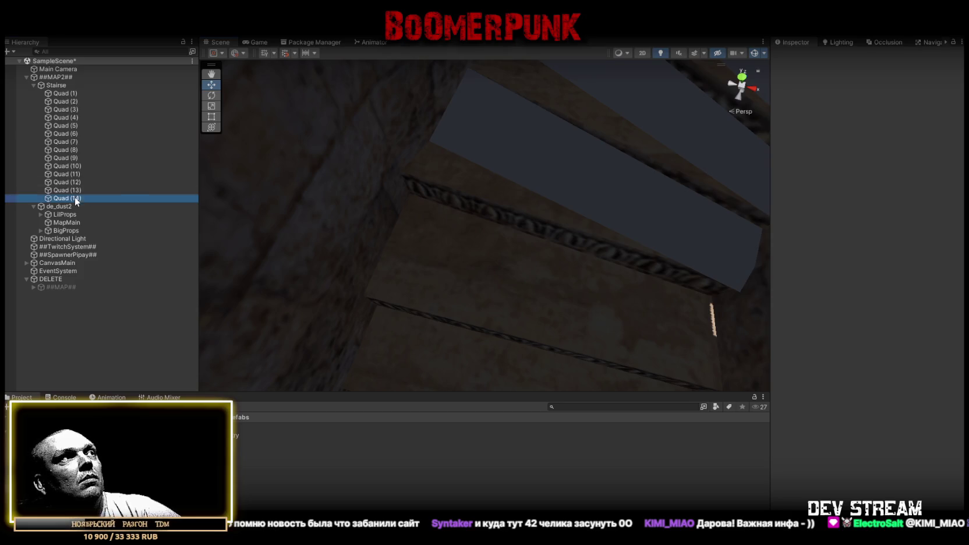
Step: Snap Quad (14) to the stair edge, then copy it as Quad (15) with Scale Y 3 over the lowest steps
{"action": "mouse_move", "coordinate": [414, 194]}
{"action": "left_mouse_down"}
{"action": "mouse_move", "coordinate": [405, 180]}
{"action": "mouse_move", "coordinate": [494, 159]}
{"action": "left_mouse_up"}
{"action": "mouse_move", "coordinate": [582, 186]}
{"action": "left_mouse_down"}
{"action": "mouse_move", "coordinate": [504, 174]}
{"action": "mouse_move", "coordinate": [450, 293]}
{"action": "left_mouse_up"}
{"action": "key", "text": "ctrl+d"}
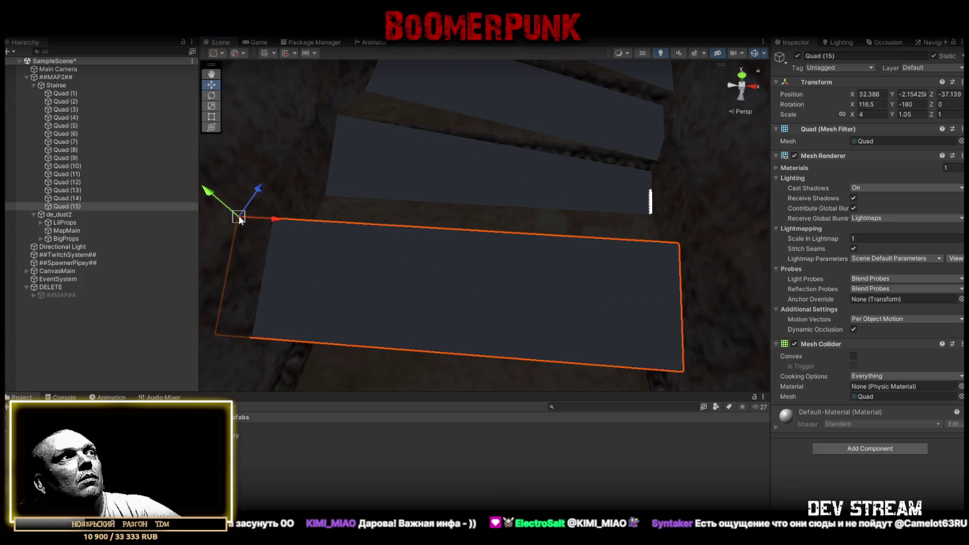
{"action": "left_click_drag", "start_coordinate": [240, 220], "coordinate": [278, 222]}
{"action": "mouse_move", "coordinate": [340, 231]}
{"action": "left_mouse_down"}
{"action": "mouse_move", "coordinate": [438, 228]}
{"action": "mouse_move", "coordinate": [520, 181]}
{"action": "mouse_move", "coordinate": [571, 174]}
{"action": "left_mouse_up"}
{"action": "type", "text": "3"}
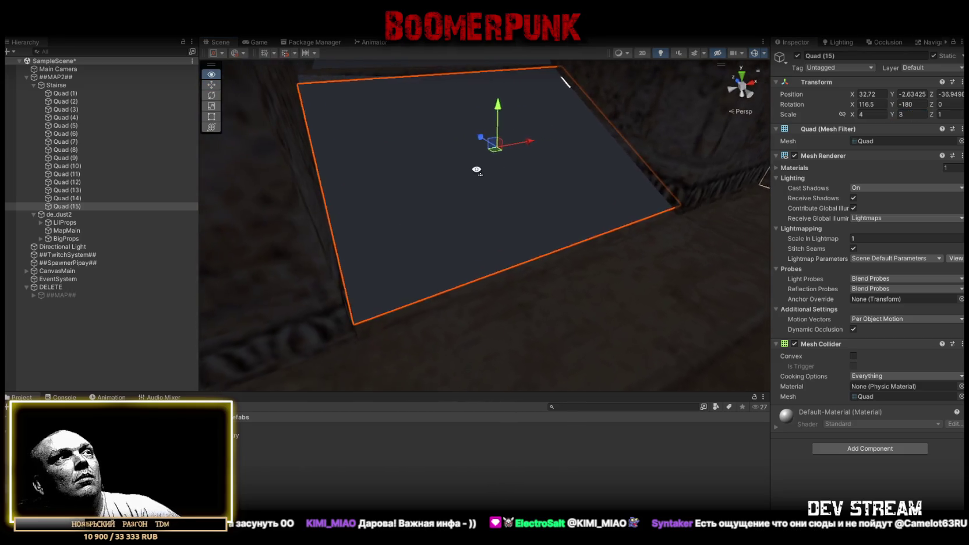
{"action": "left_click_drag", "start_coordinate": [389, 190], "coordinate": [470, 161]}
{"action": "mouse_move", "coordinate": [472, 112]}
{"action": "left_mouse_down"}
{"action": "mouse_move", "coordinate": [412, 215]}
{"action": "mouse_move", "coordinate": [430, 172]}
{"action": "mouse_move", "coordinate": [638, 230]}
{"action": "mouse_move", "coordinate": [490, 211]}
{"action": "left_mouse_up"}
Step: Rotate Quad (14) slightly around Y to -173 and survey the staircase
{"action": "left_click", "coordinate": [492, 230]}
{"action": "key", "text": "f"}
{"action": "key", "text": "e"}
{"action": "left_click_drag", "start_coordinate": [560, 258], "coordinate": [552, 261]}
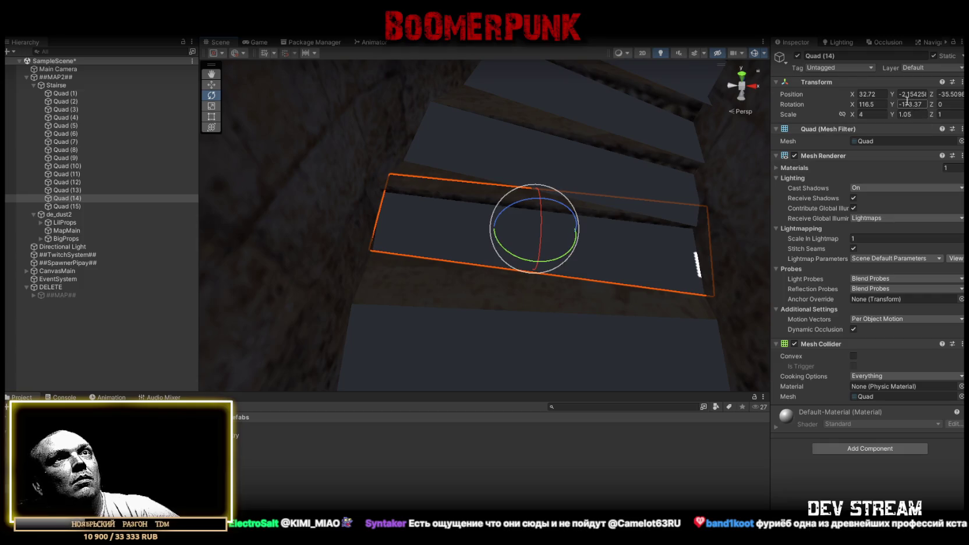
{"action": "key", "text": "w"}
{"action": "mouse_move", "coordinate": [552, 161]}
{"action": "left_mouse_down"}
{"action": "mouse_move", "coordinate": [426, 175]}
{"action": "mouse_move", "coordinate": [460, 181]}
{"action": "mouse_move", "coordinate": [612, 102]}
{"action": "mouse_move", "coordinate": [451, 203]}
{"action": "left_mouse_up"}
{"action": "left_click", "coordinate": [65, 207]}
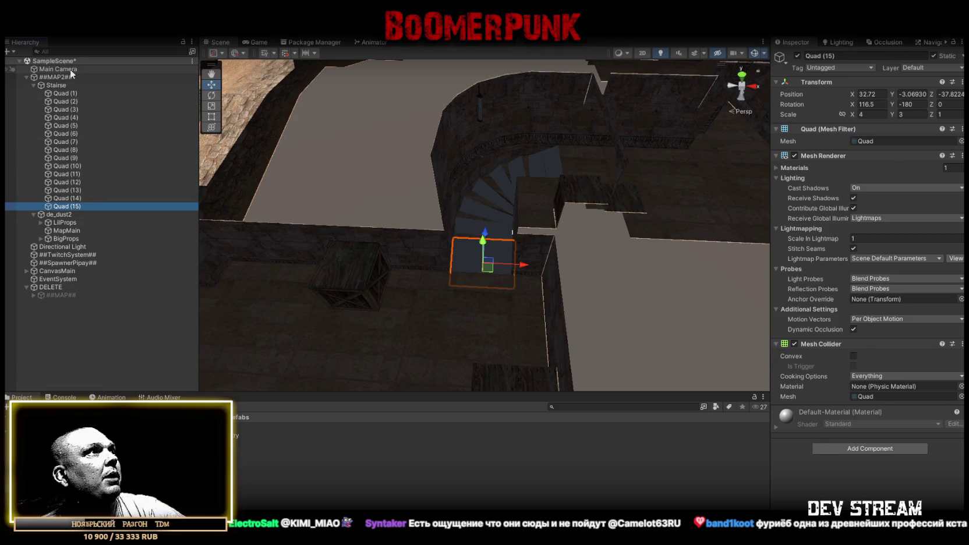
Step: Add a new layer named Stairse in User Layer 12
{"action": "left_click", "coordinate": [961, 69]}
{"action": "left_click", "coordinate": [924, 197]}
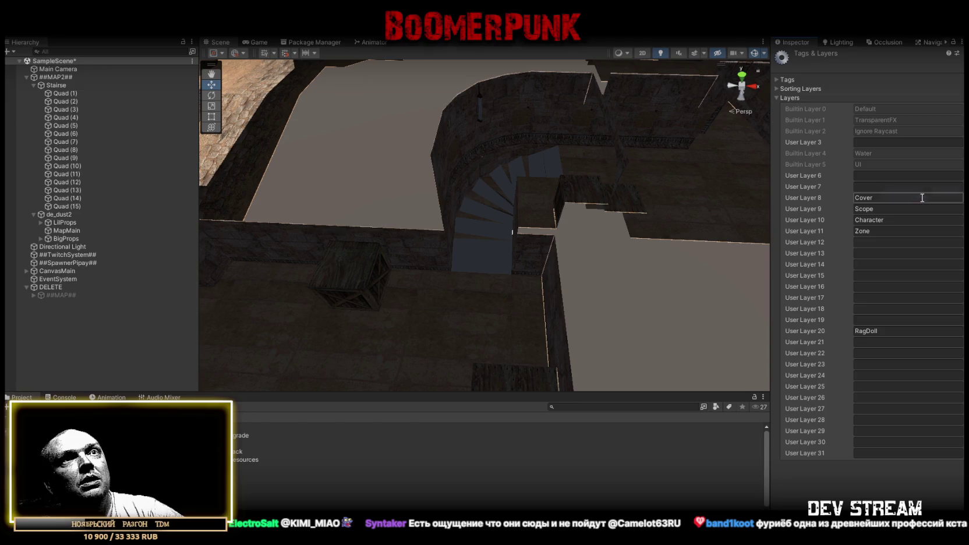
{"action": "left_click", "coordinate": [873, 244]}
{"action": "type", "text": "Stairse"}
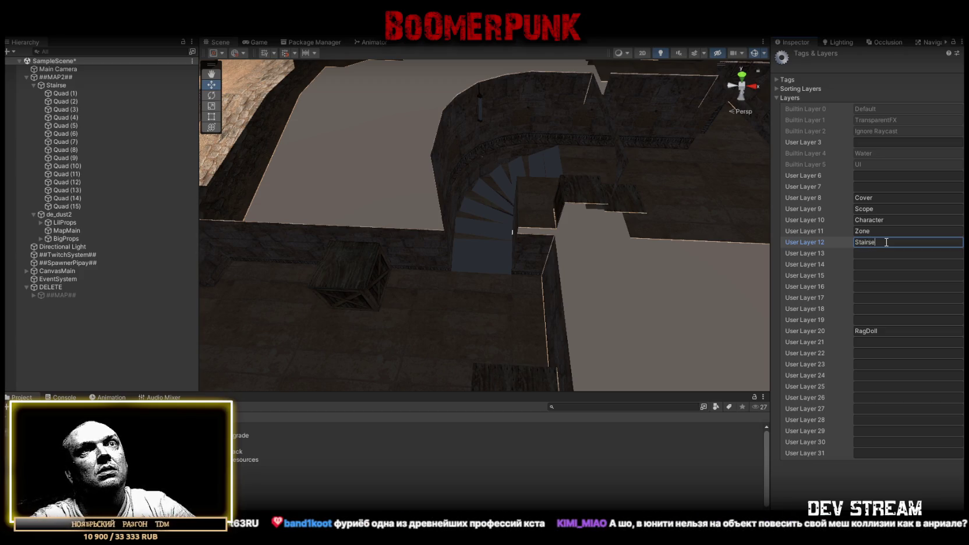
Step: Put the Stairse group and all its child quads on the Stairse layer, then select Quad (1) to Quad (15)
{"action": "left_click", "coordinate": [56, 85]}
{"action": "left_click", "coordinate": [912, 67]}
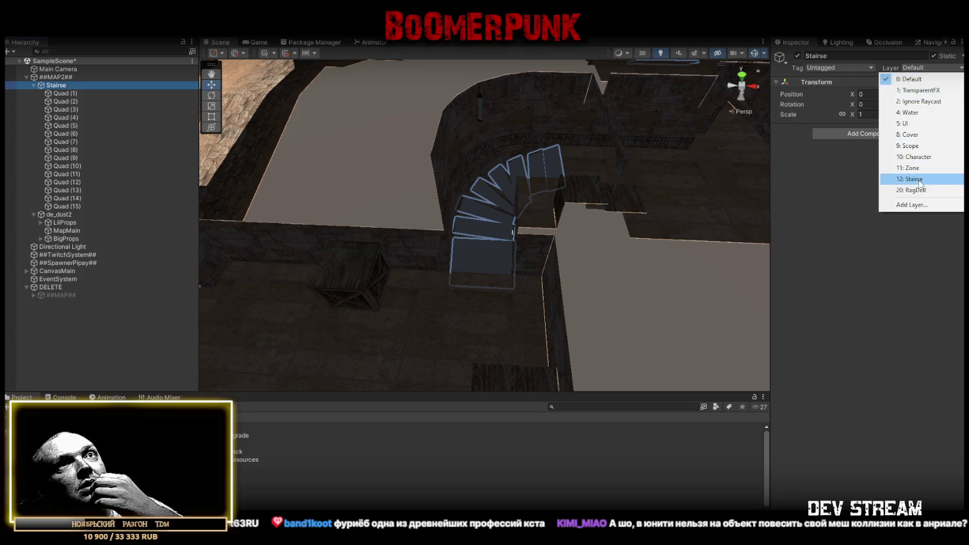
{"action": "left_click", "coordinate": [915, 178]}
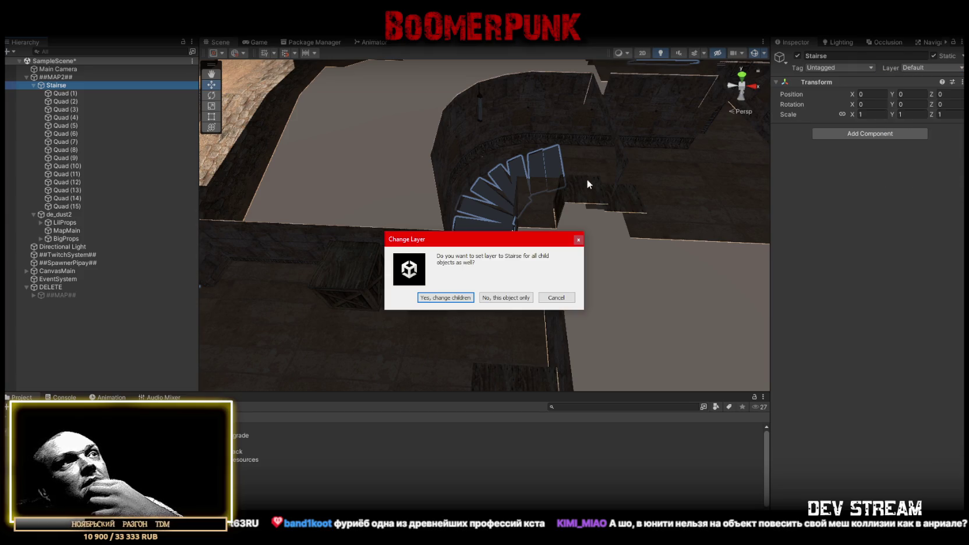
{"action": "left_click", "coordinate": [456, 299]}
{"action": "left_click", "coordinate": [76, 93]}
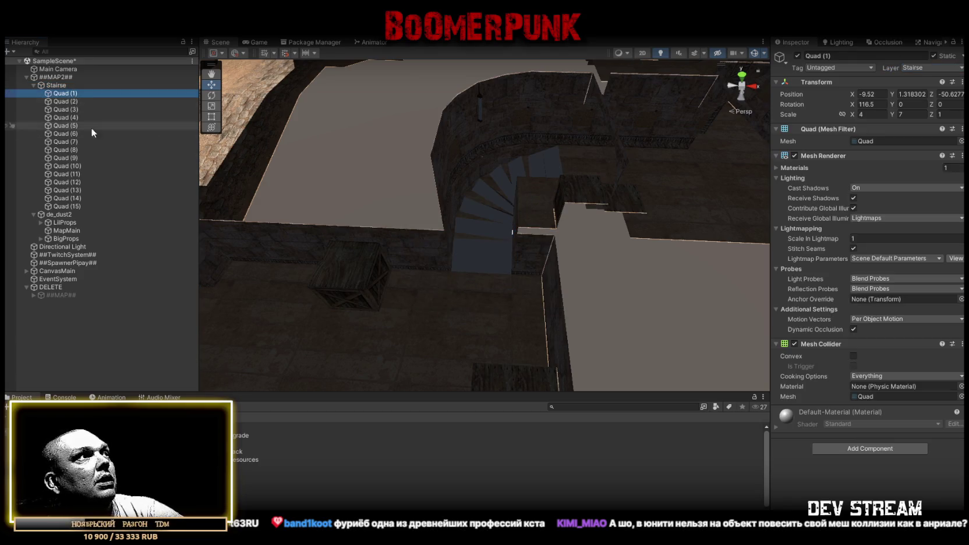
{"action": "left_click", "coordinate": [68, 206], "text": "shift"}
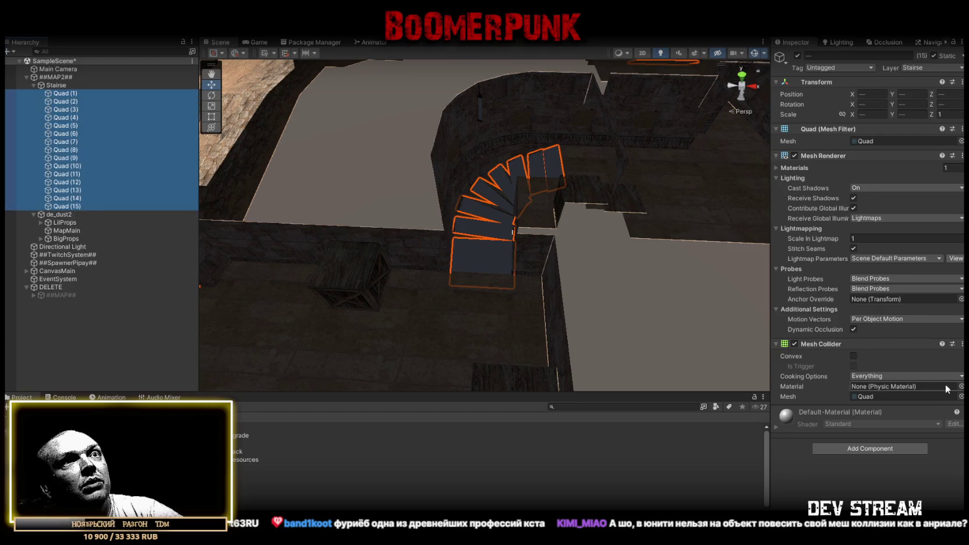
{"action": "mouse_move", "coordinate": [407, 175]}
{"action": "left_mouse_down"}
{"action": "mouse_move", "coordinate": [376, 140]}
{"action": "mouse_move", "coordinate": [300, 108]}
{"action": "mouse_move", "coordinate": [232, 140]}
{"action": "left_mouse_up"}
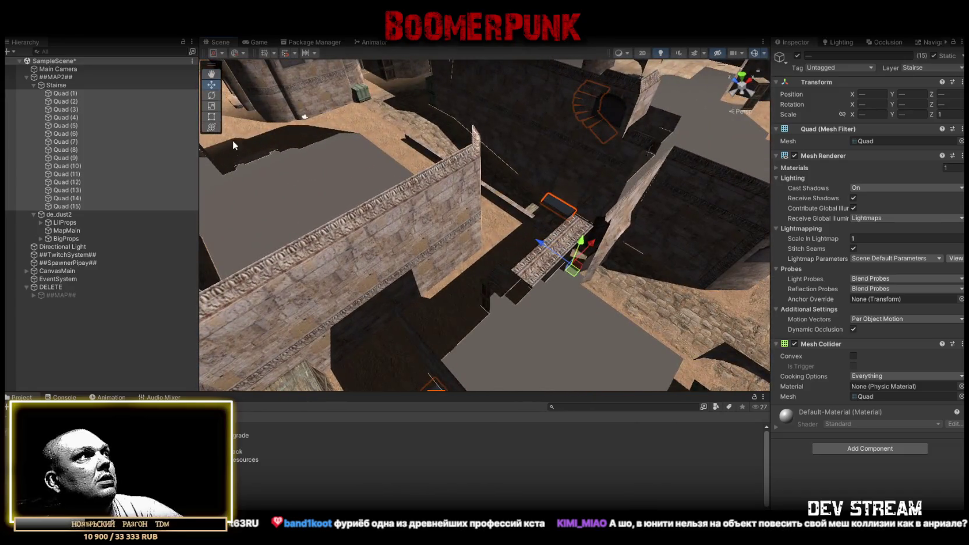
Step: Clear the Main Camera's culling mask, then enable only Character, RagDoll, Default and UI
{"action": "left_click", "coordinate": [66, 69]}
{"action": "left_click", "coordinate": [776, 129]}
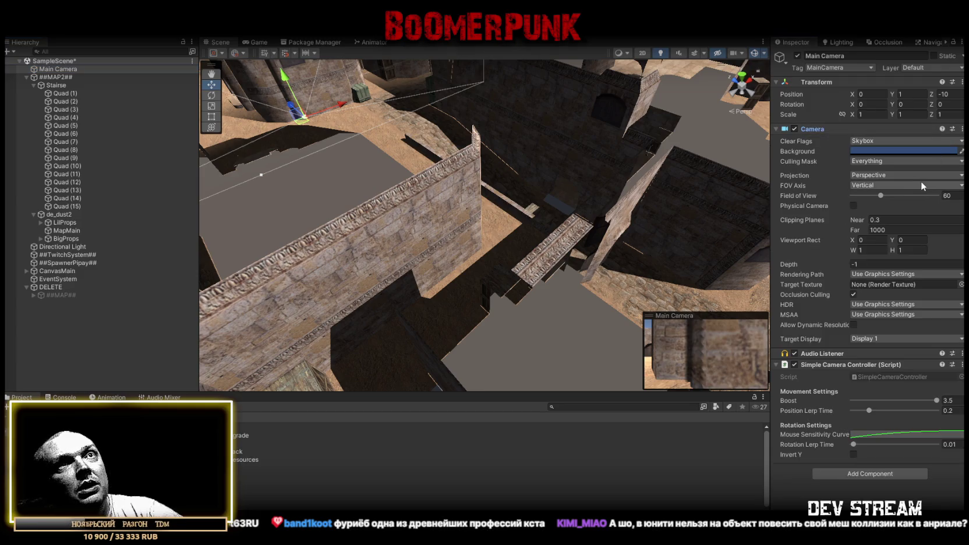
{"action": "left_click", "coordinate": [879, 161]}
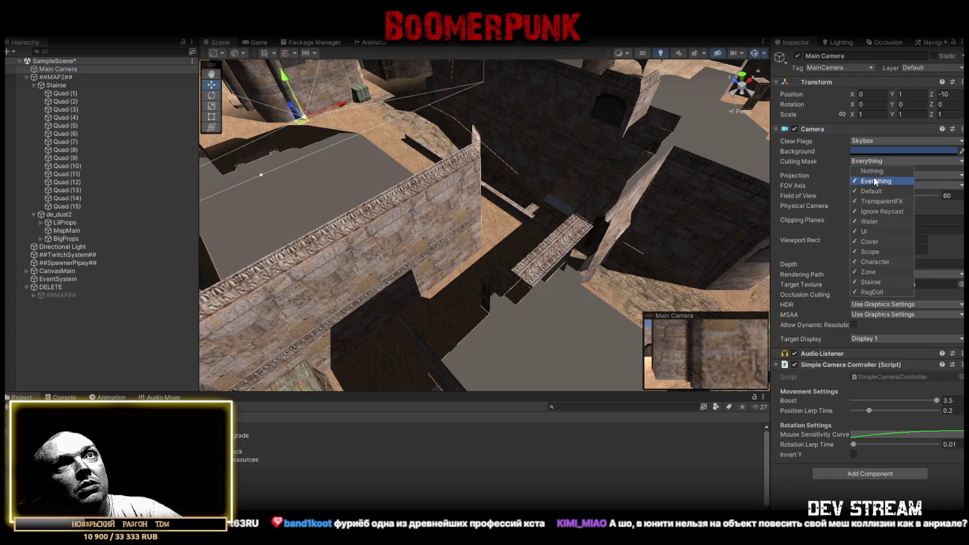
{"action": "left_click", "coordinate": [873, 171]}
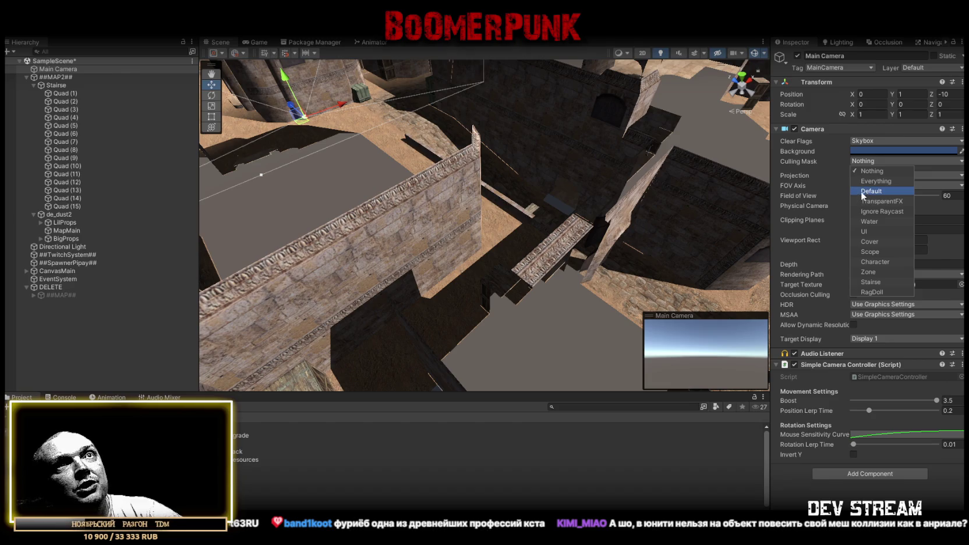
{"action": "left_click", "coordinate": [856, 262]}
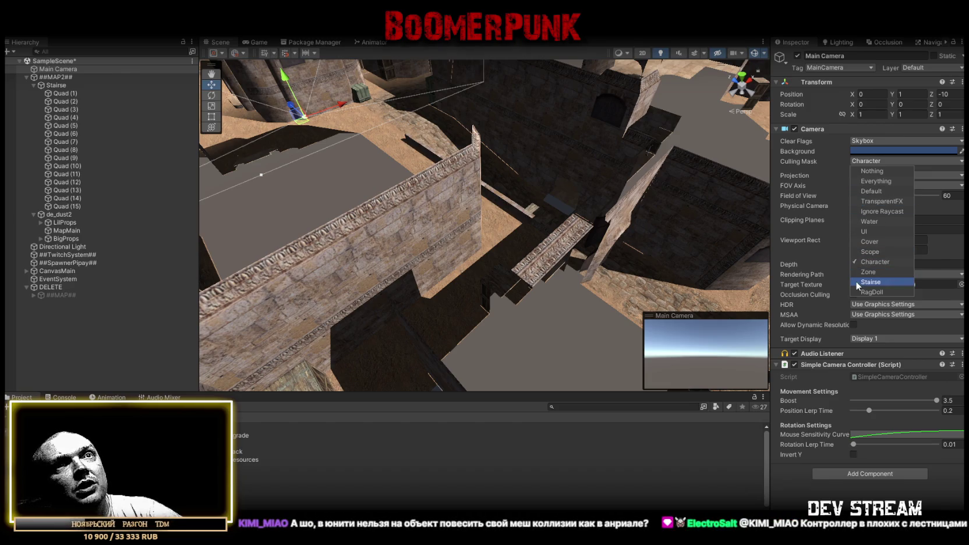
{"action": "left_click", "coordinate": [862, 292]}
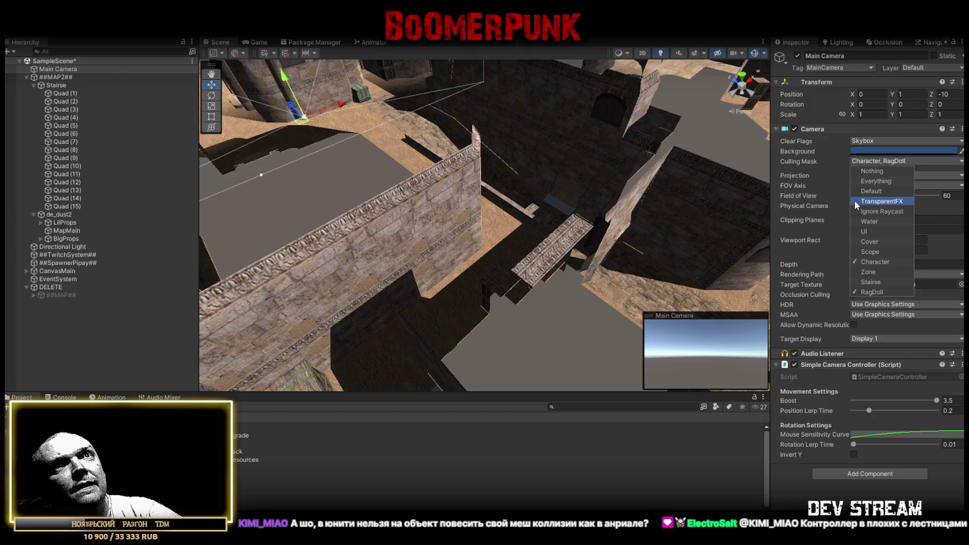
{"action": "left_click", "coordinate": [860, 191]}
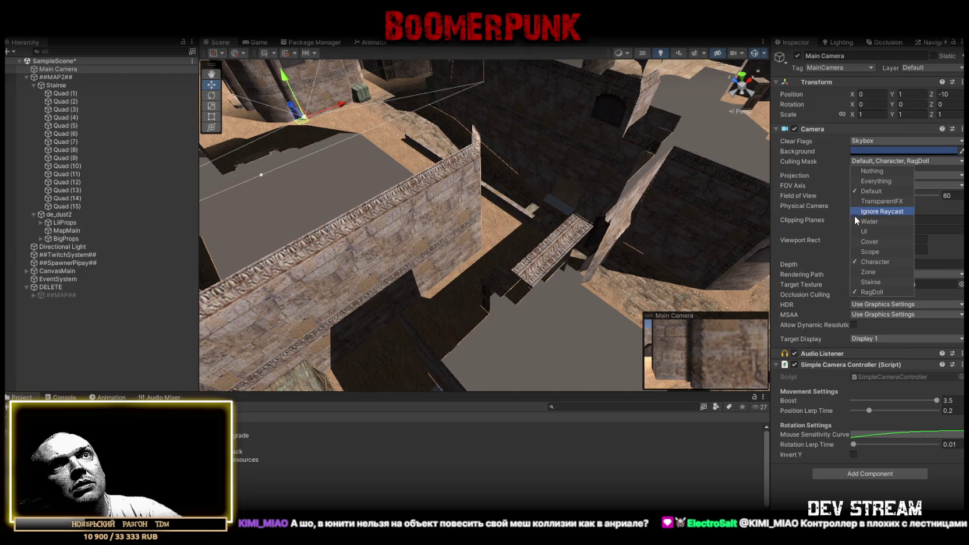
{"action": "left_click", "coordinate": [856, 231]}
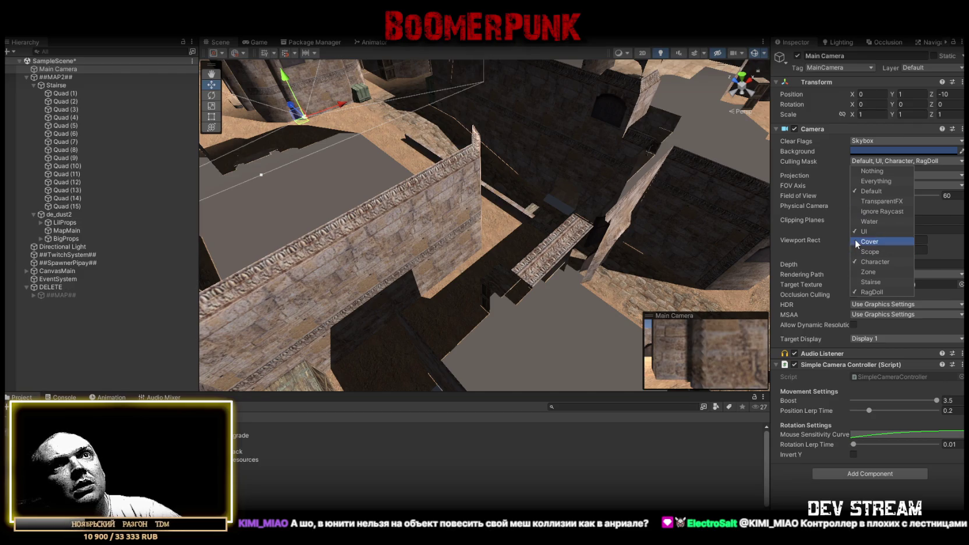
{"action": "left_click", "coordinate": [58, 271]}
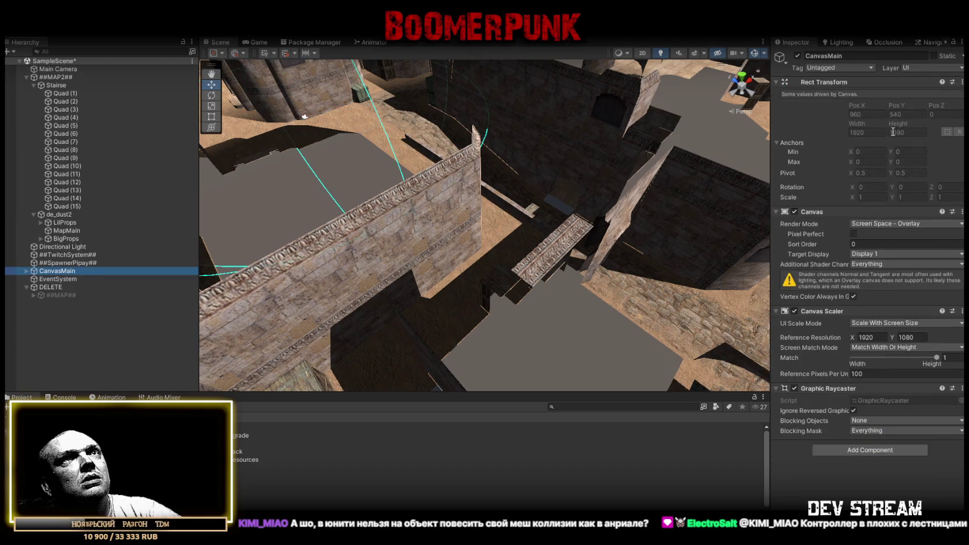